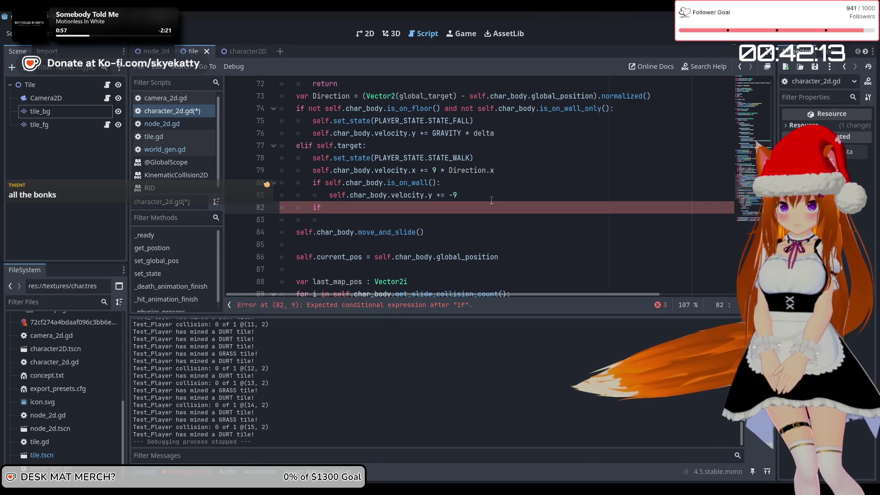
Remove the dangling if on line 82, keep the -15 wall-climb velocity, and save and run the game
key(BackSpace)
key(BackSpace)
key(BackSpace)
text(15)
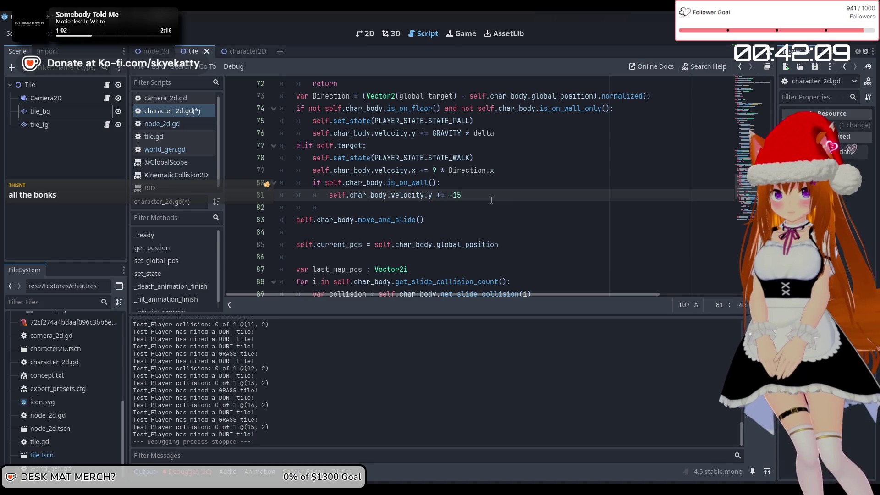
key(Down)
key(Down)
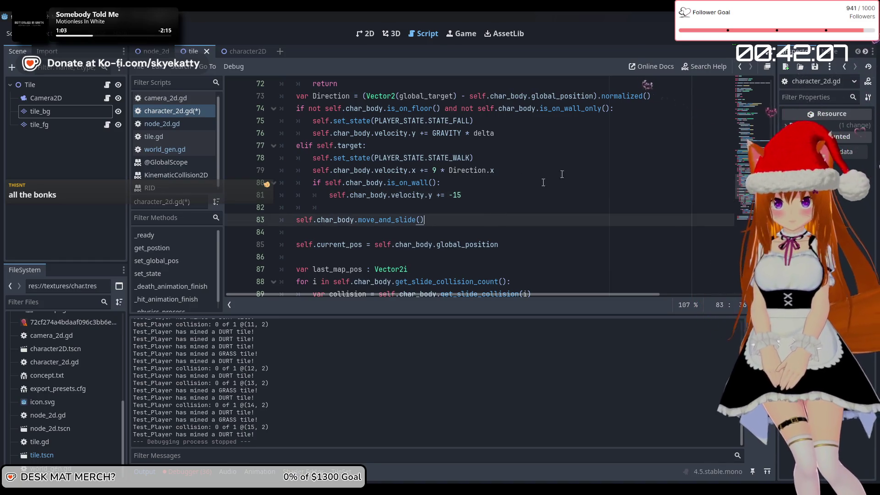
key(F5)
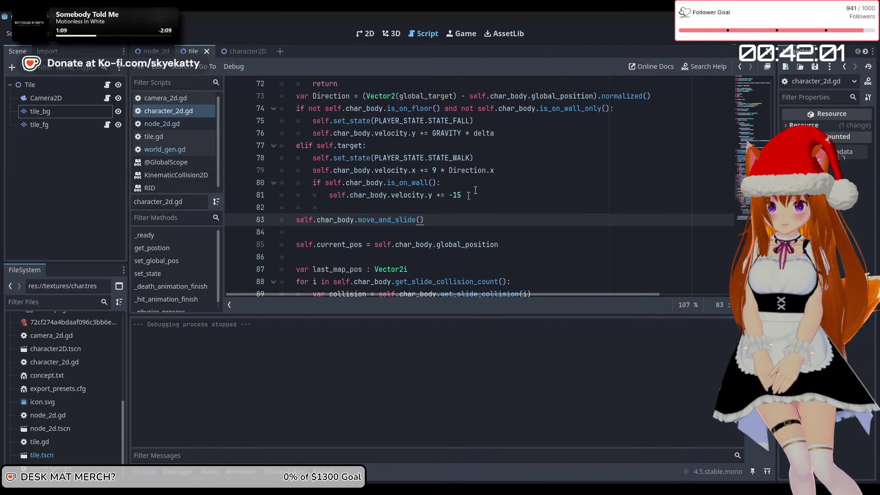
scroll(472, 188, up, 1)
Review the is_on_wall movement code in character_2d.gd and relaunch the mining game to test it
click(437, 200)
click(398, 208)
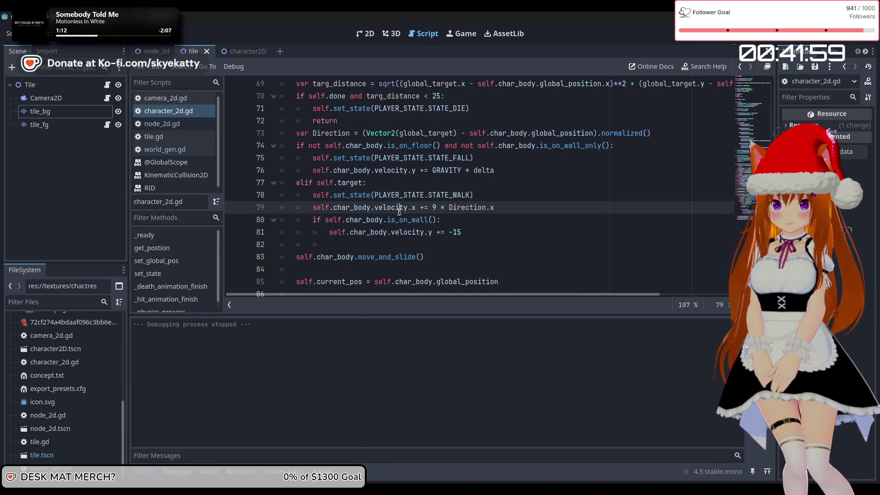
click(407, 224)
scroll(468, 204, down, 1)
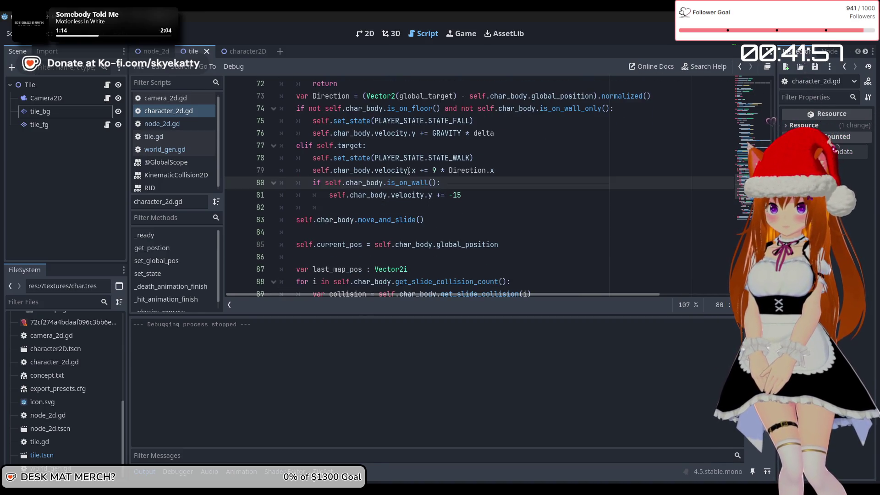
scroll(440, 134, down, 6)
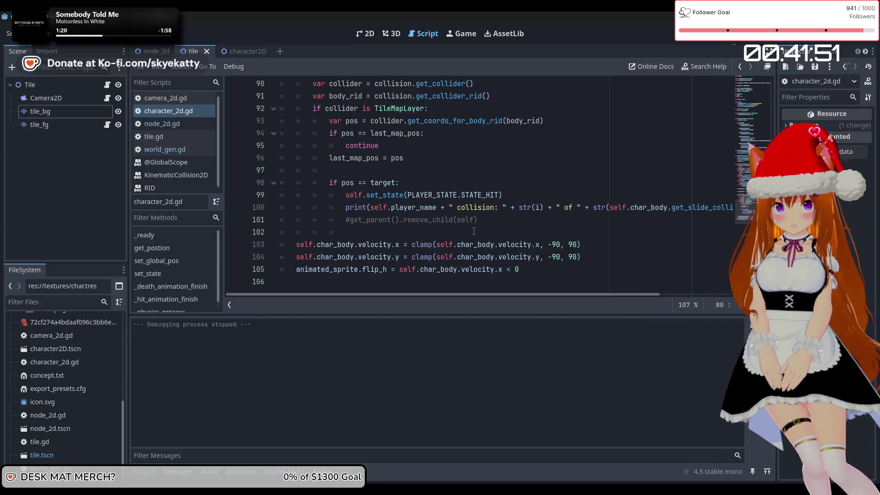
mouse_move(496, 276)
scroll(393, 276, up, 2)
scroll(392, 276, down, 2)
mouse_move(389, 275)
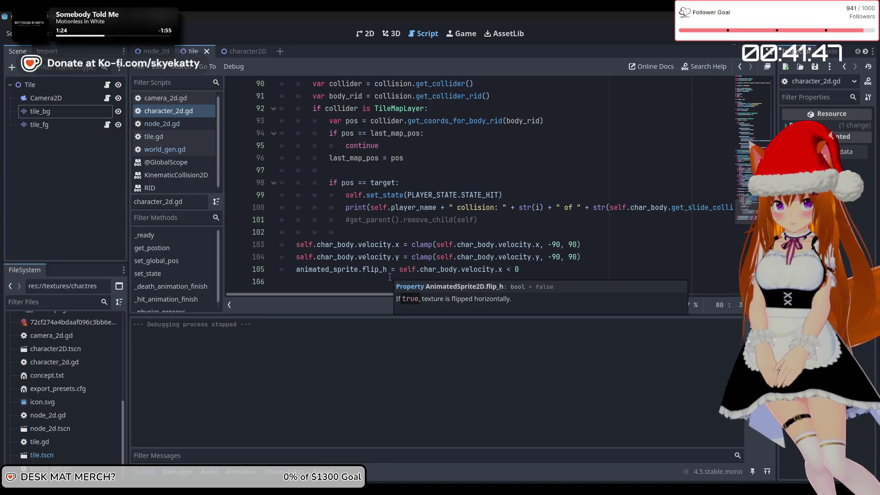
scroll(391, 277, up, 1)
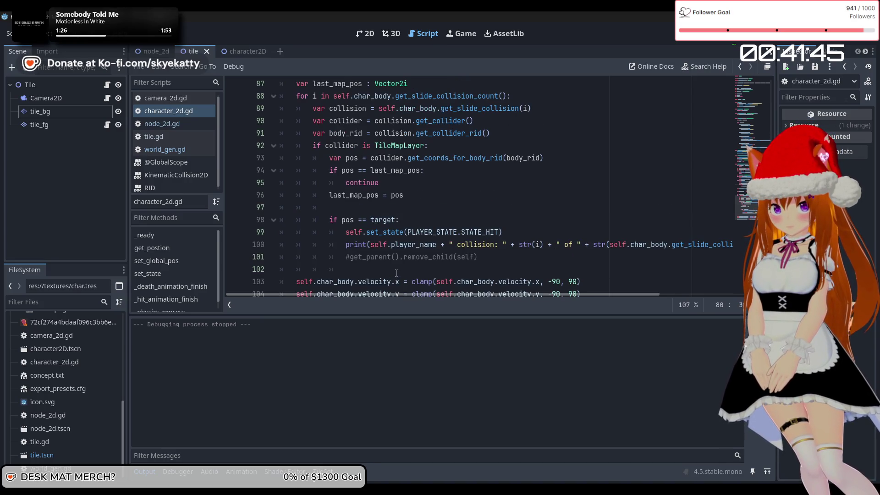
scroll(396, 273, up, 6)
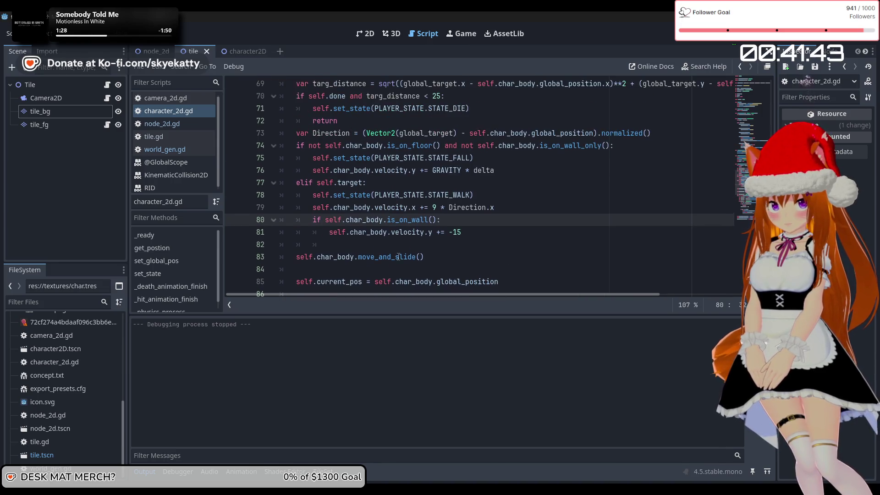
scroll(446, 224, up, 1)
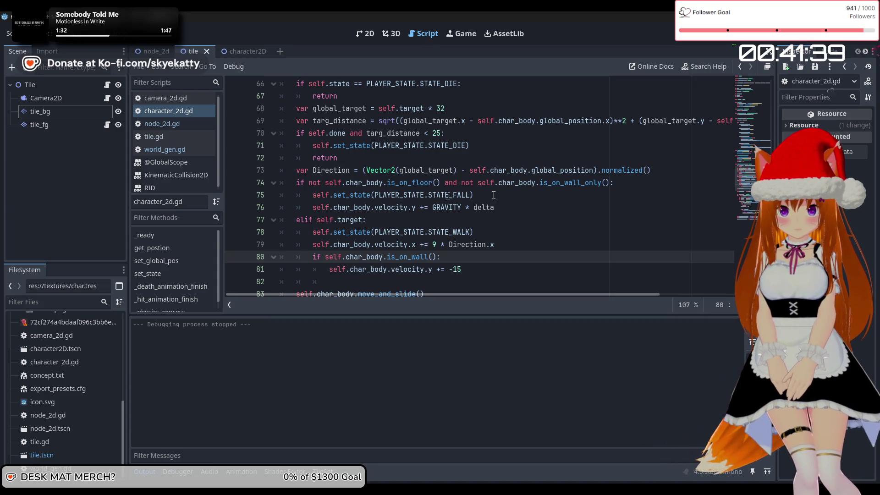
click(723, 33)
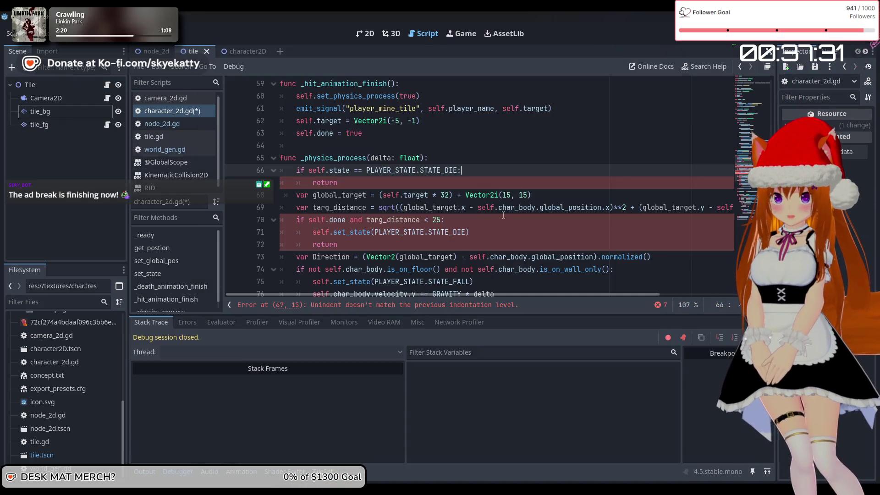
Rewrite line 68 as (self.target * 32) + Vector2i(15,15), fix line 67, and run the game
click(518, 195)
key(BackSpace)
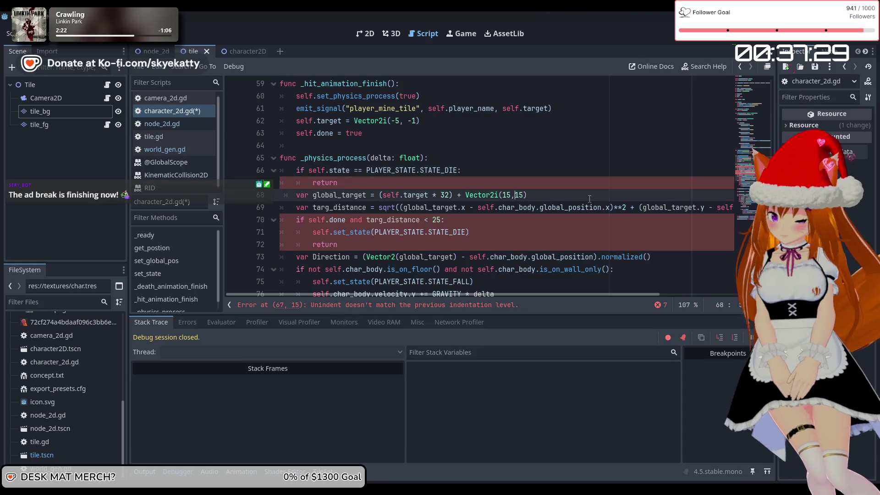
key(ctrl+z)
key(ctrl+z)
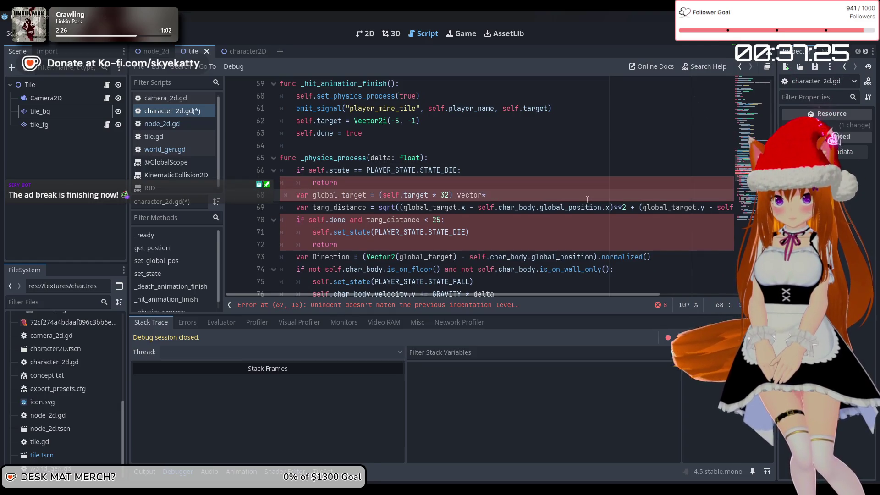
key(BackSpace)
key(BackSpace)
key(BackSpace)
text(ot)
key(ctrl+z)
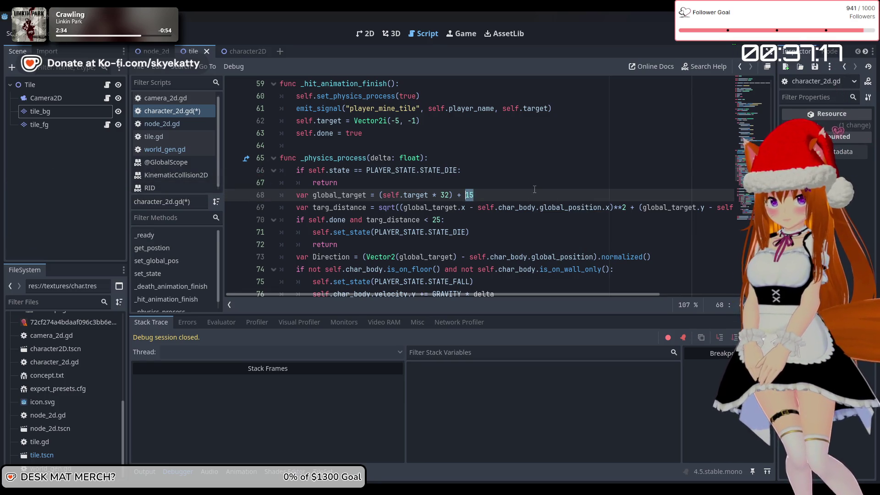
text(tor)
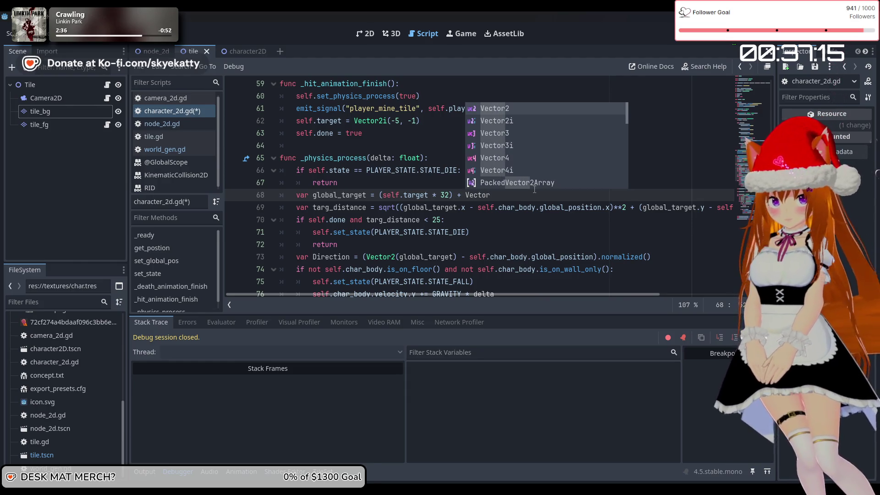
text(2i)
key(Return)
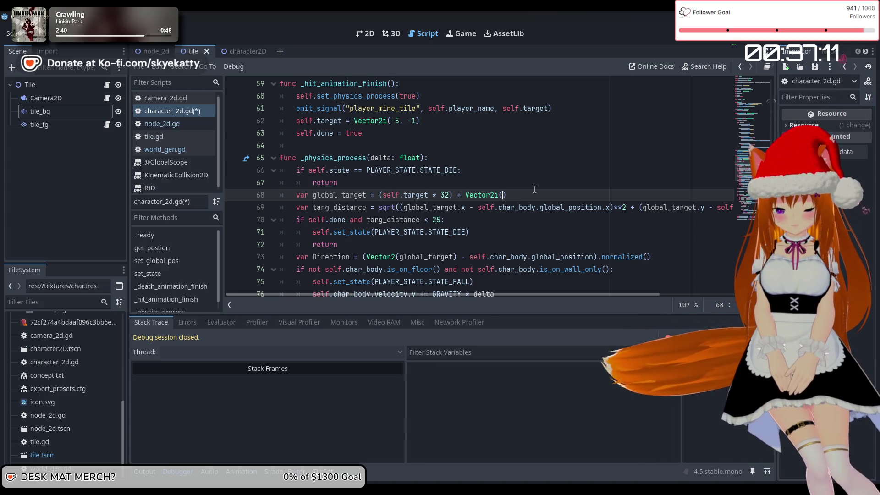
text(15,15)
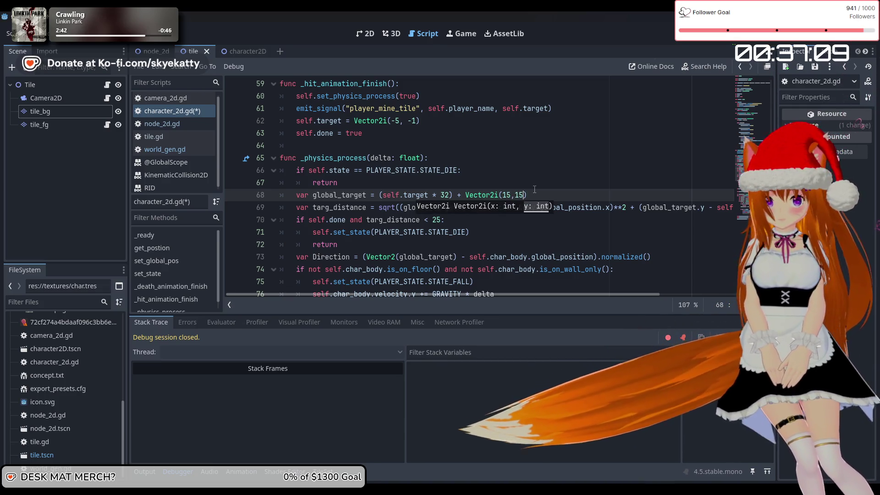
key(Up)
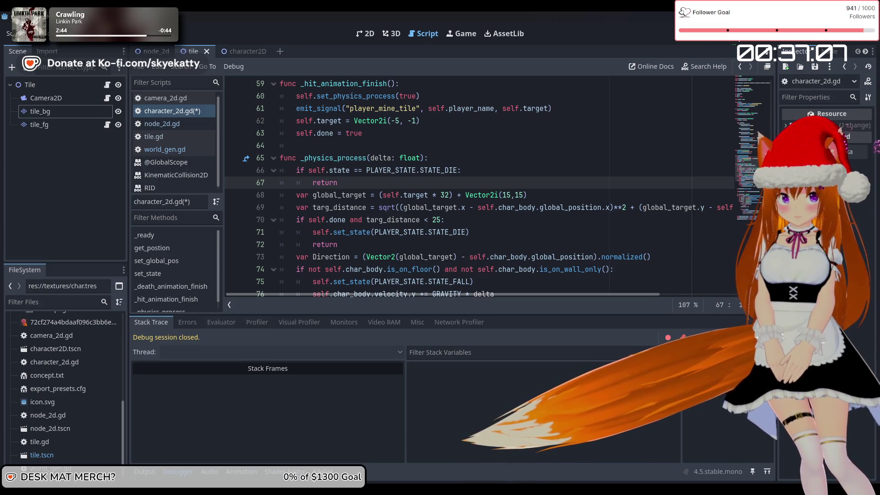
click(724, 41)
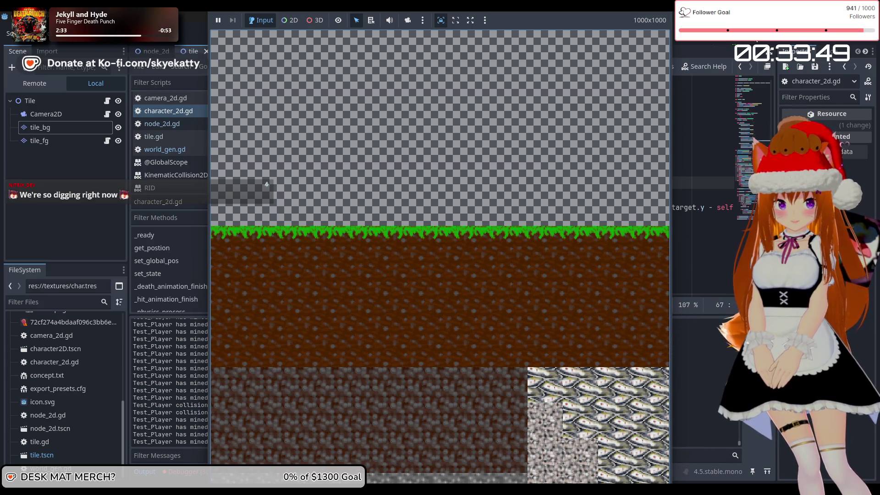
Stop the test run after Test_Player has mined GRASS and GRANITE tiles
key(F8)
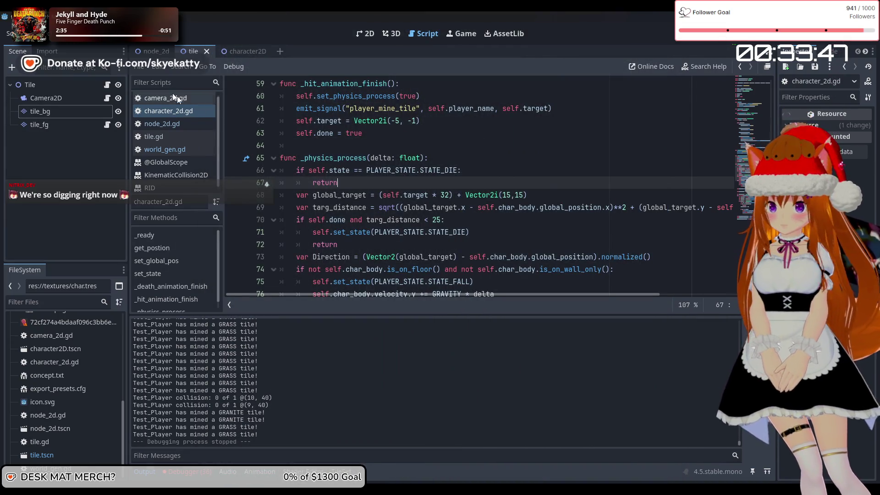
Open world_gen.gd and scroll through its terrain generation code
click(166, 148)
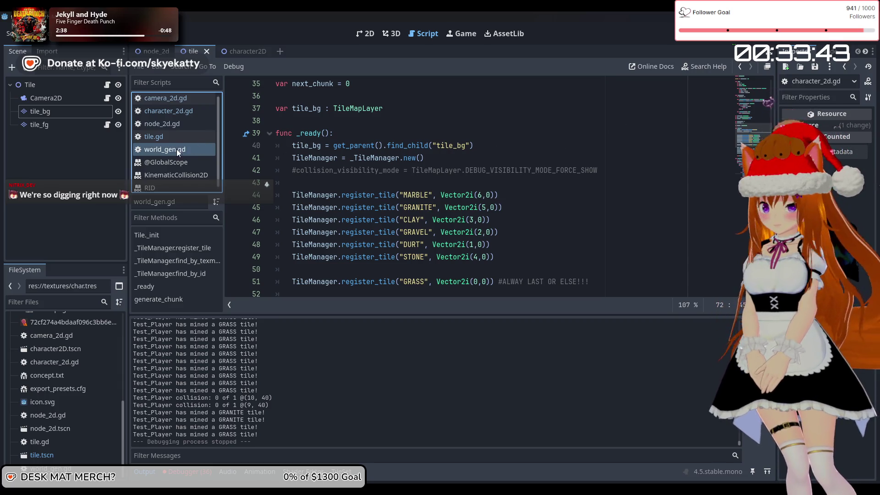
scroll(404, 166, down, 5)
scroll(404, 166, up, 2)
scroll(403, 166, down, 3)
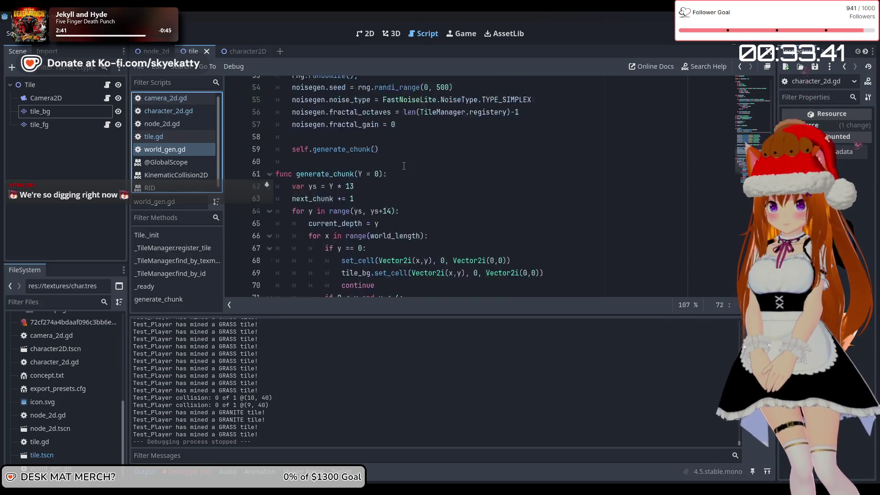
scroll(404, 165, up, 15)
scroll(402, 165, down, 15)
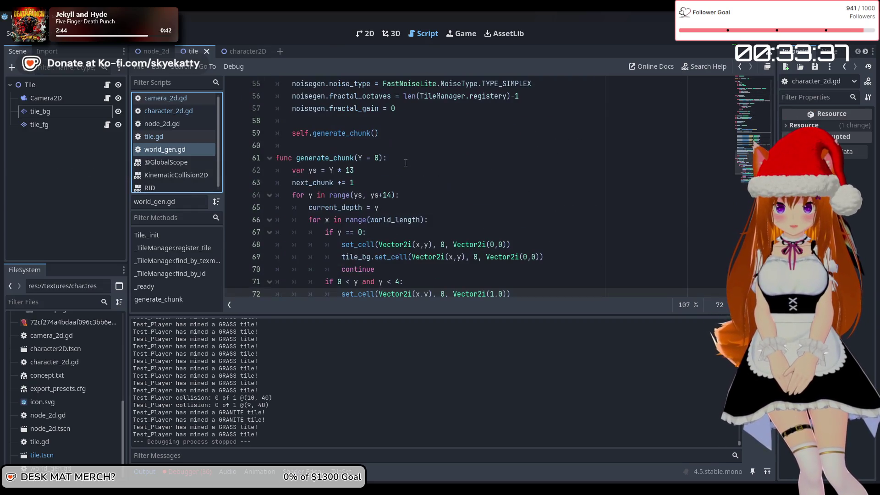
scroll(395, 169, up, 5)
scroll(398, 166, down, 2)
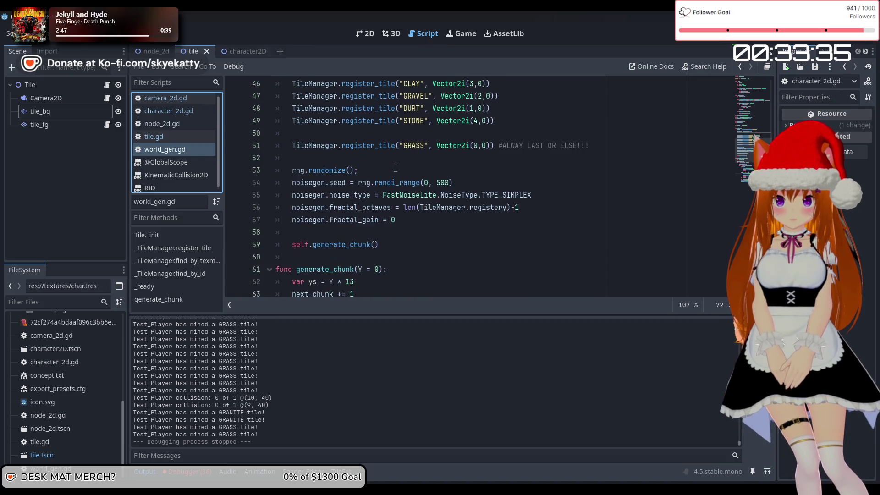
scroll(398, 167, up, 3)
scroll(401, 164, down, 2)
scroll(401, 164, down, 7)
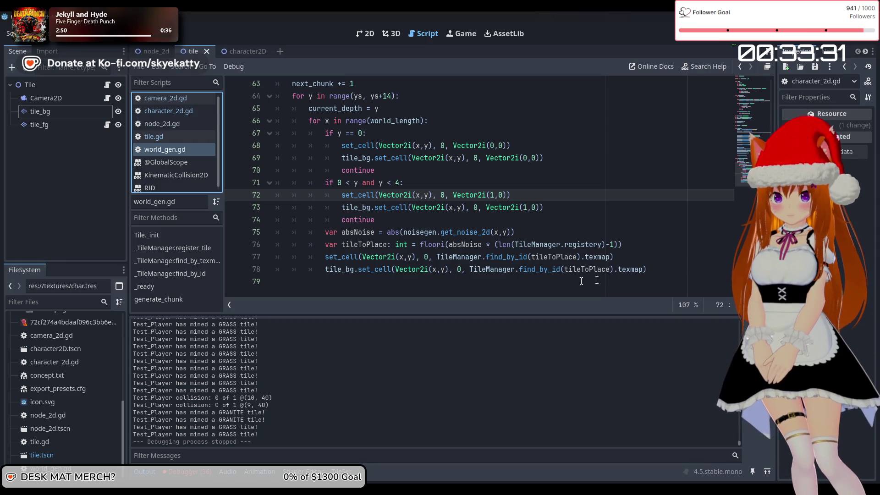
scroll(582, 281, up, 9)
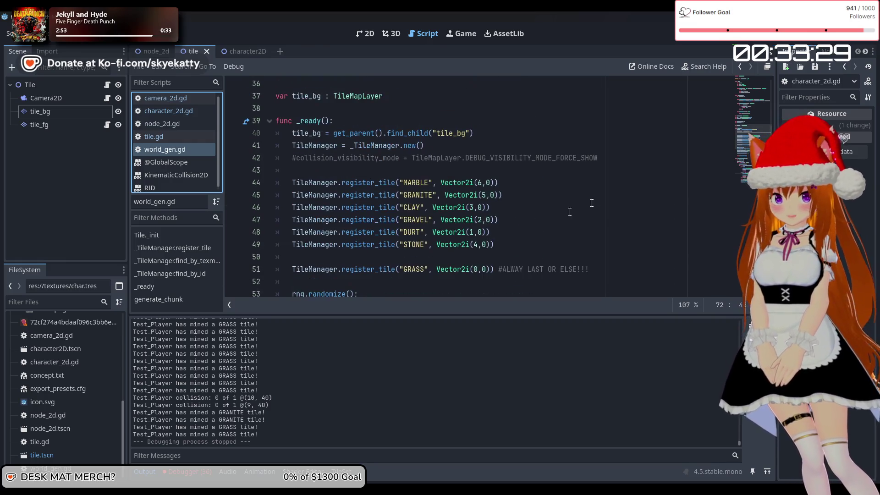
scroll(410, 144, up, 2)
scroll(587, 169, up, 10)
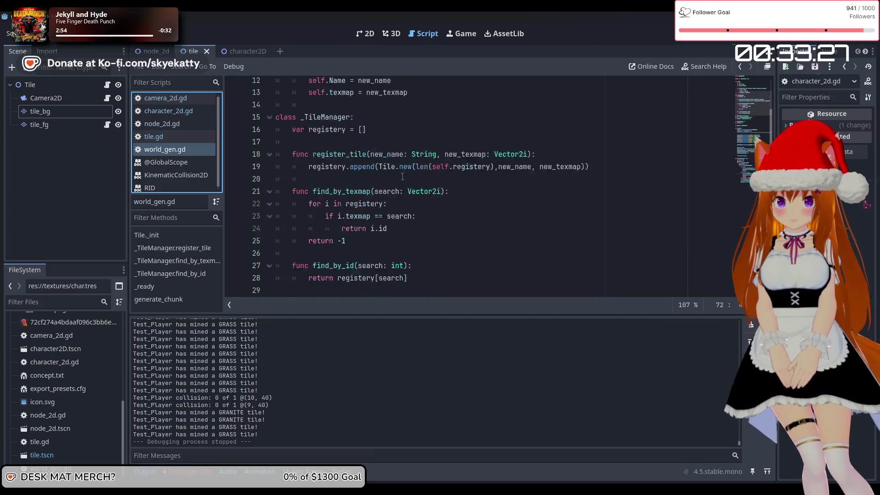
scroll(565, 163, down, 19)
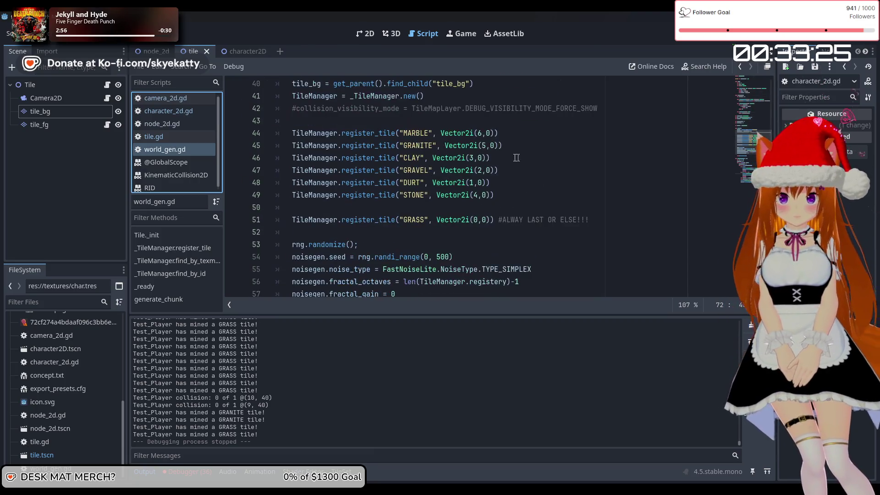
scroll(452, 164, up, 3)
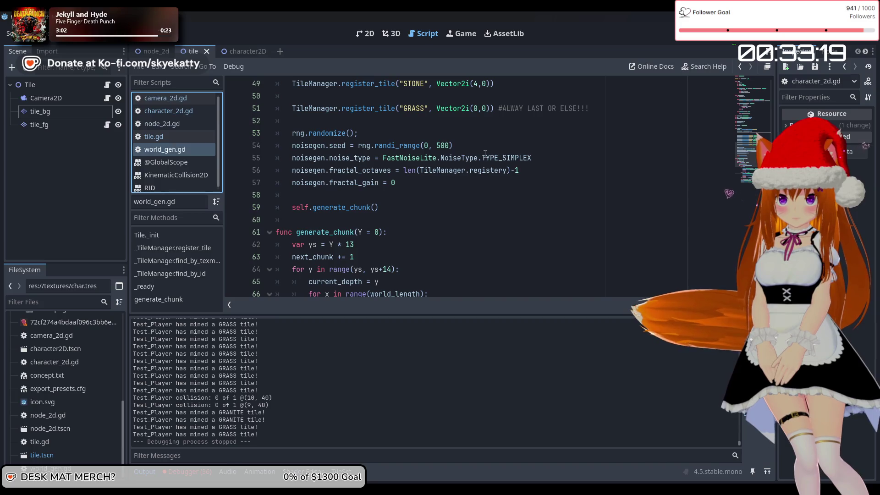
Switch to character_2d.gd and read through its state and movement code
click(176, 111)
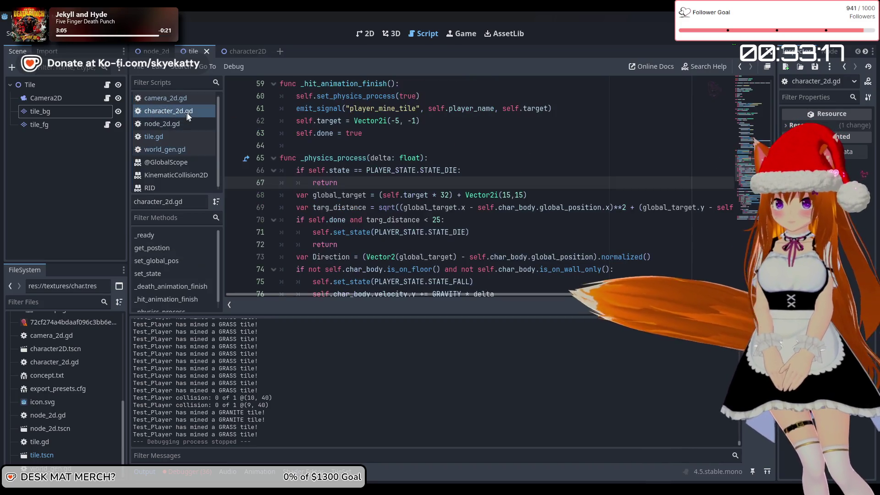
scroll(388, 159, up, 5)
scroll(388, 159, up, 10)
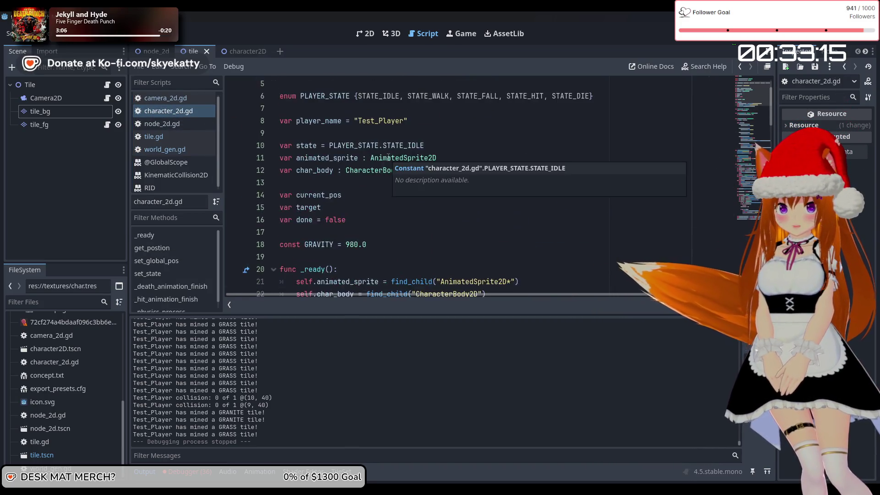
scroll(413, 163, down, 13)
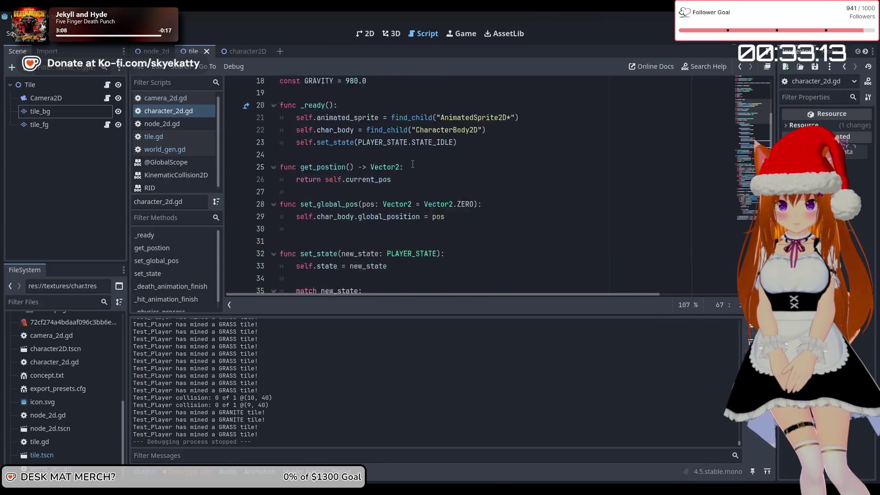
scroll(413, 163, down, 5)
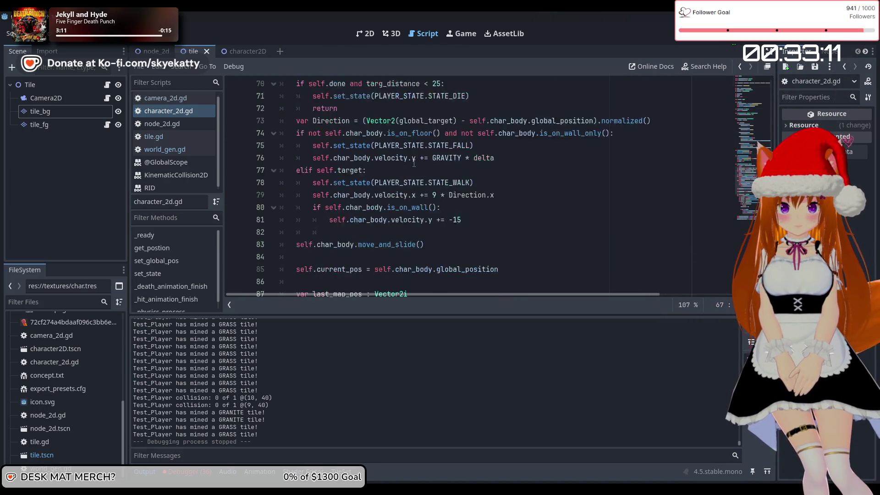
Open tile.gd and find the target position calculation on line 17
click(173, 124)
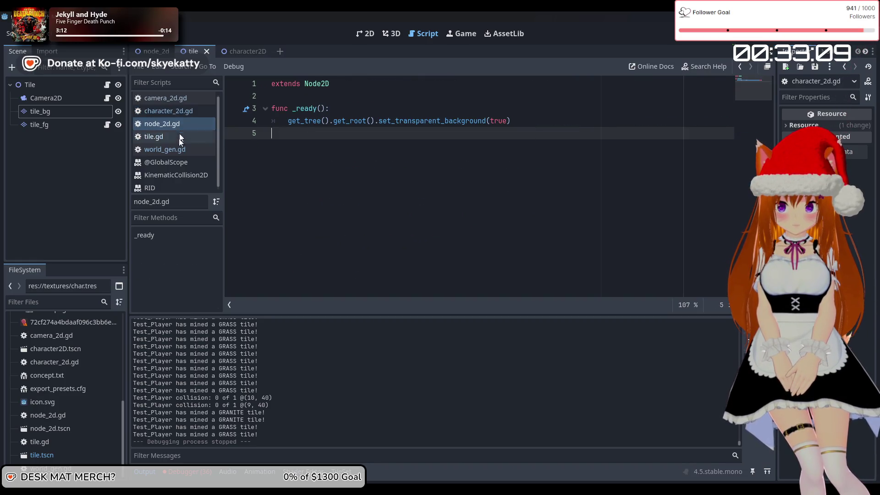
click(181, 139)
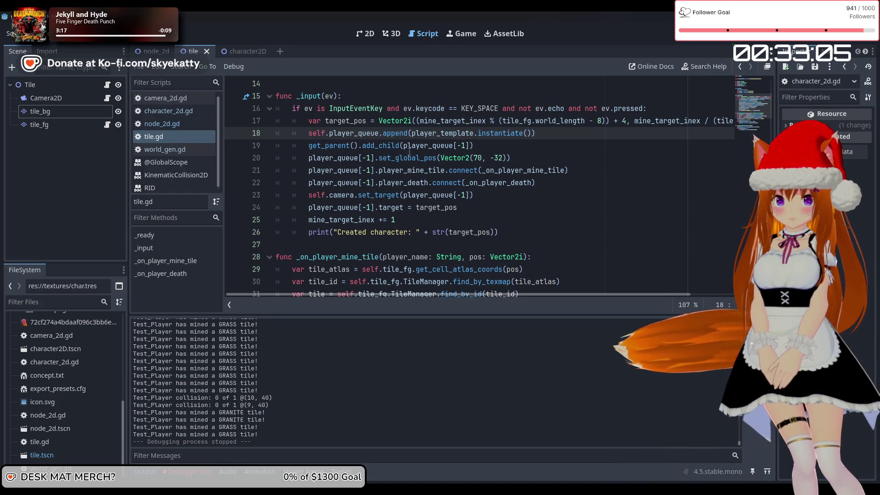
drag(384, 293, 539, 199)
scroll(568, 167, up, 3)
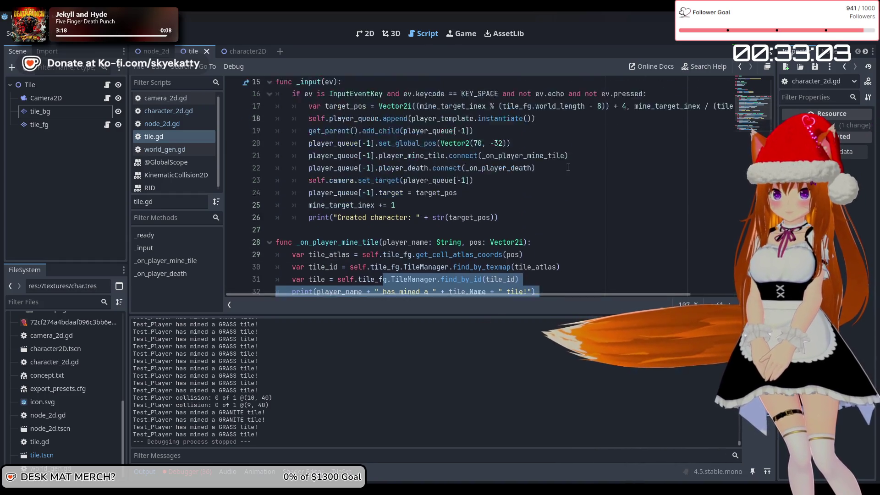
scroll(568, 167, up, 4)
scroll(564, 171, down, 2)
click(561, 171)
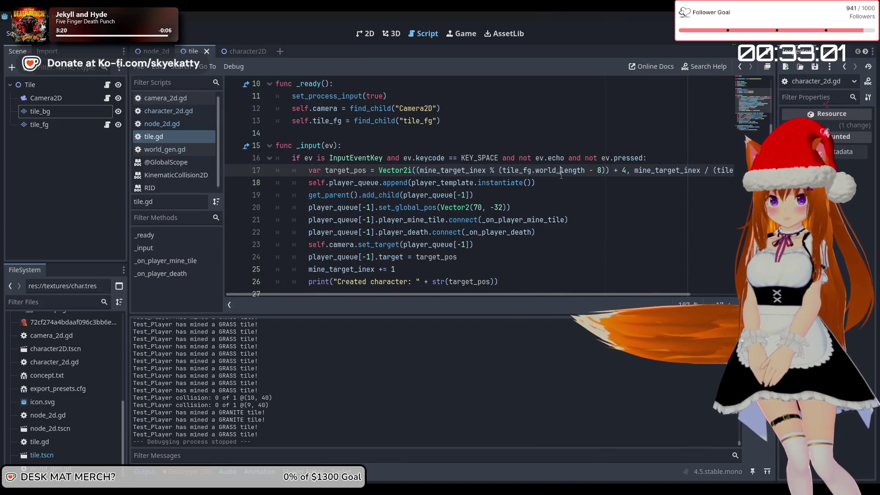
drag(504, 294, 593, 305)
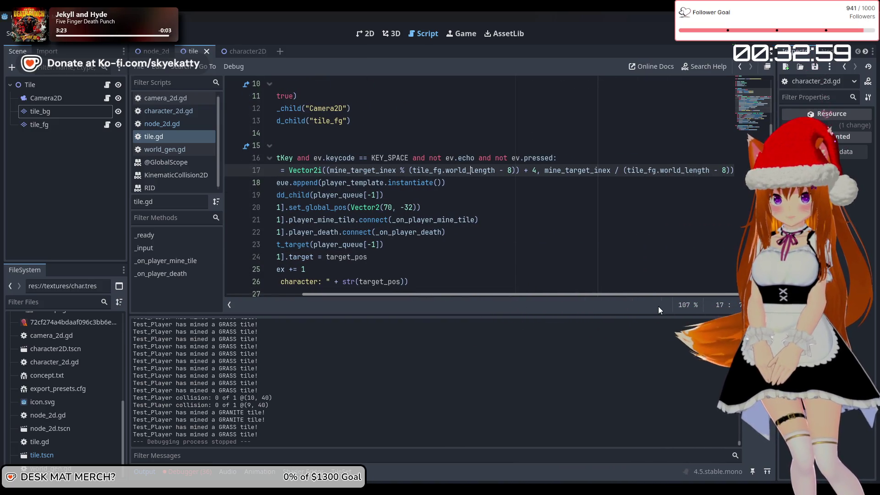
Change the offset from + 4 to + 5 and world_length - 8 to - 10
click(535, 171)
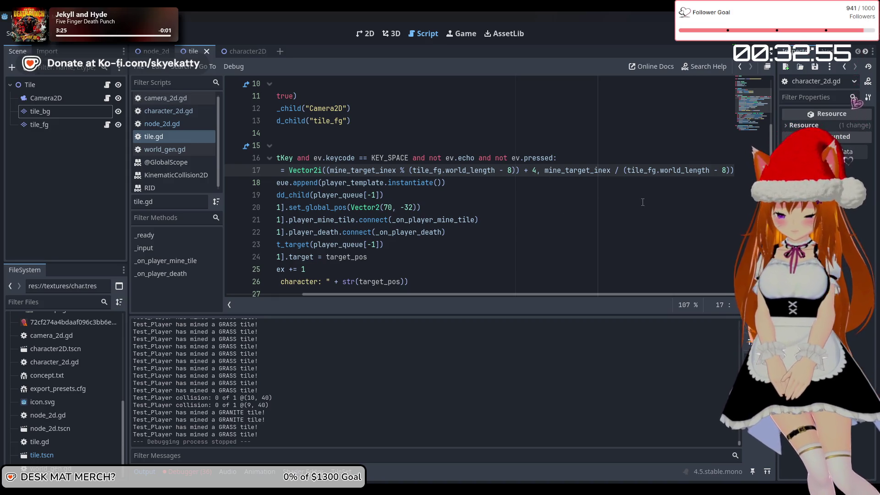
key(BackSpace)
text(5)
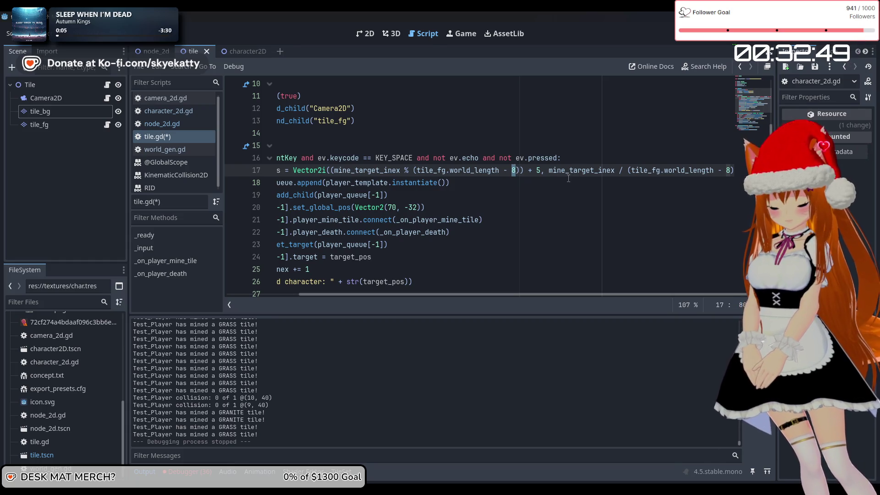
text(10)
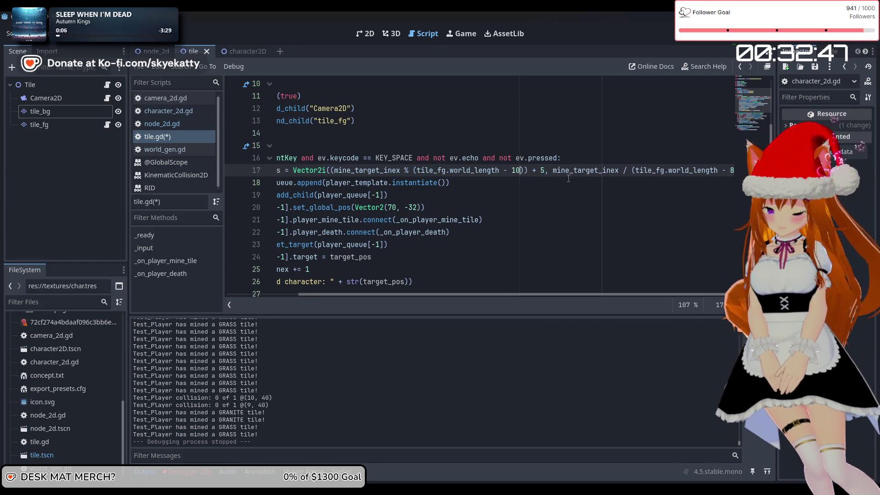
click(731, 172)
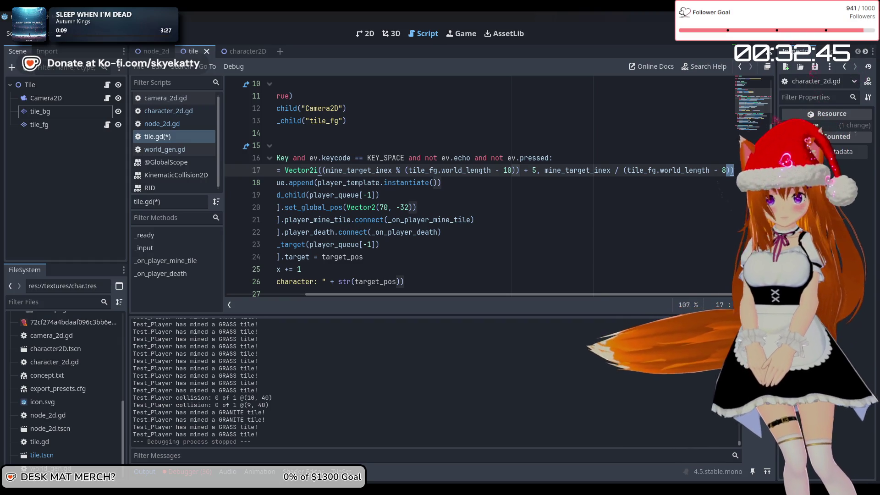
key(BackSpace)
text(10)
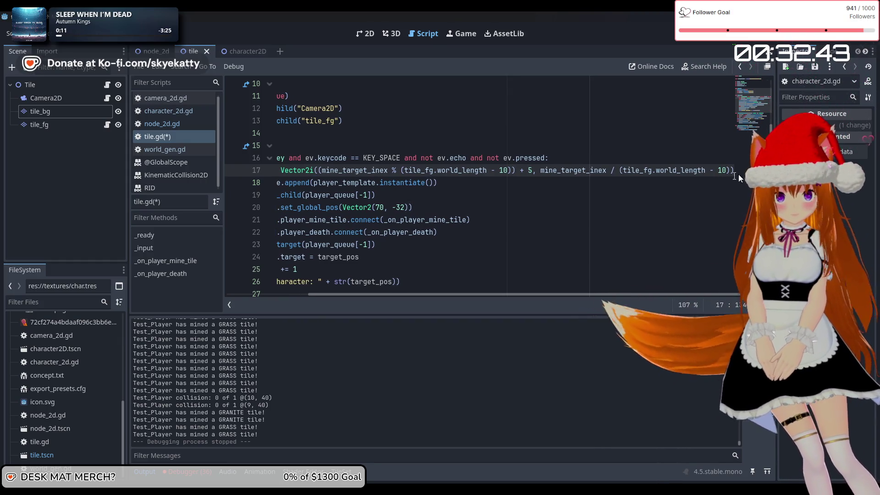
key(Down)
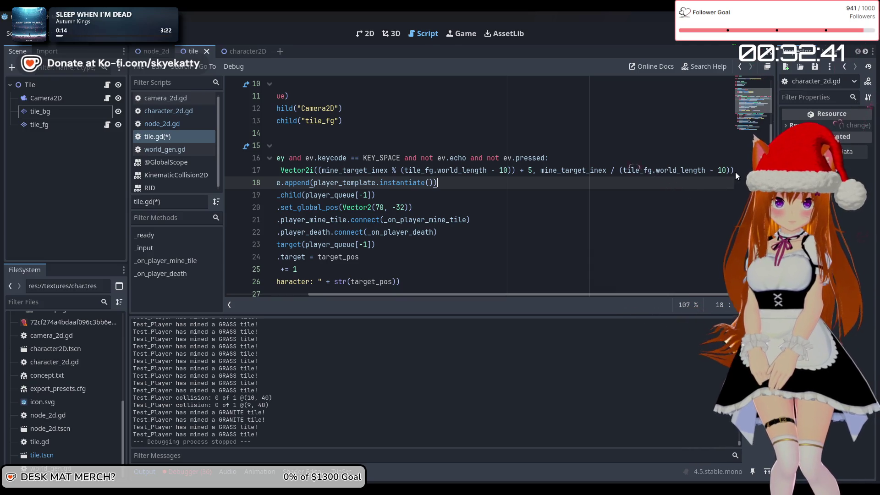
key(Down)
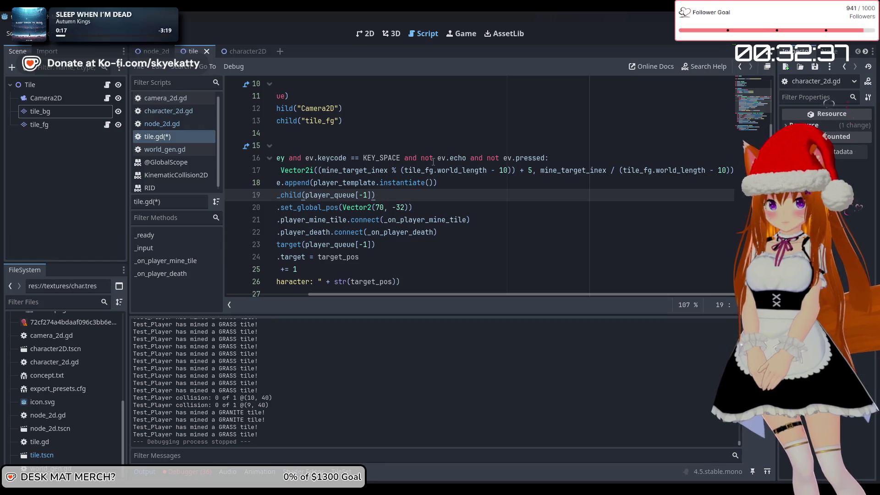
Cycle through the open scripts and bring up world_gen.gd
key(alt+Left)
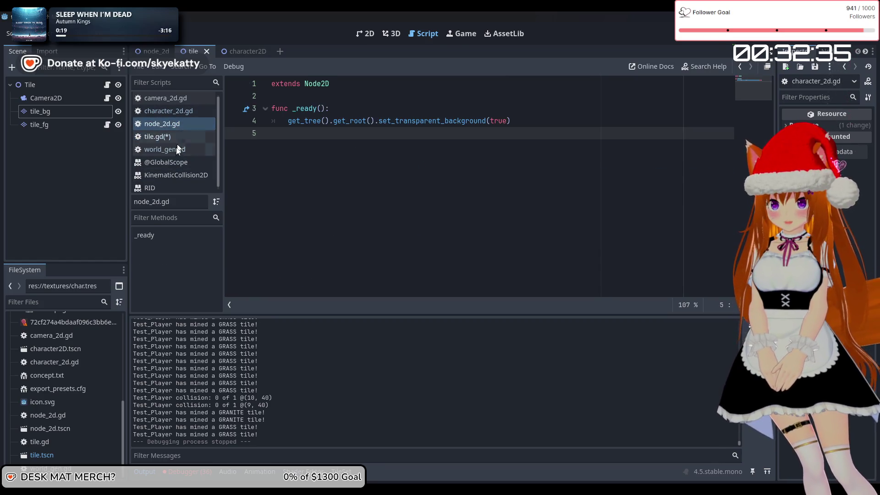
key(alt+Left)
key(alt+Left)
key(alt+Left)
key(alt+Right)
key(alt+Right)
key(alt+Right)
click(181, 137)
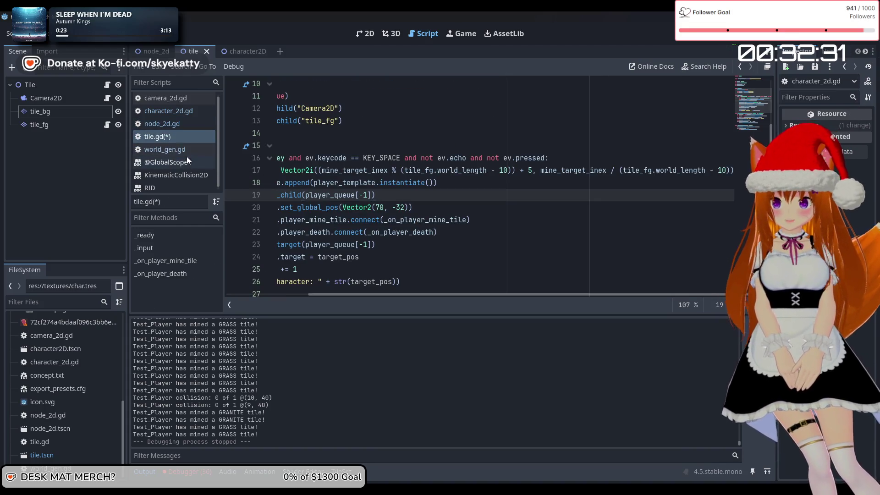
key(alt+Left)
key(alt+Left)
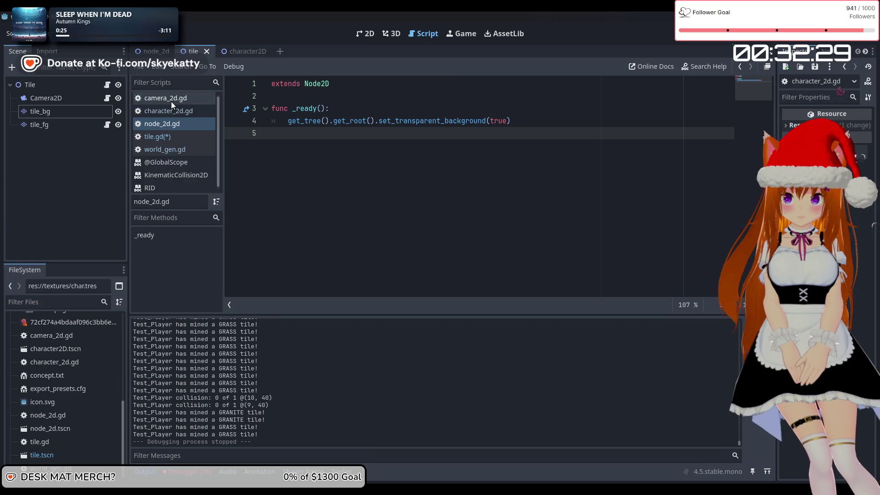
key(alt+Right)
click(175, 149)
key(alt+Left)
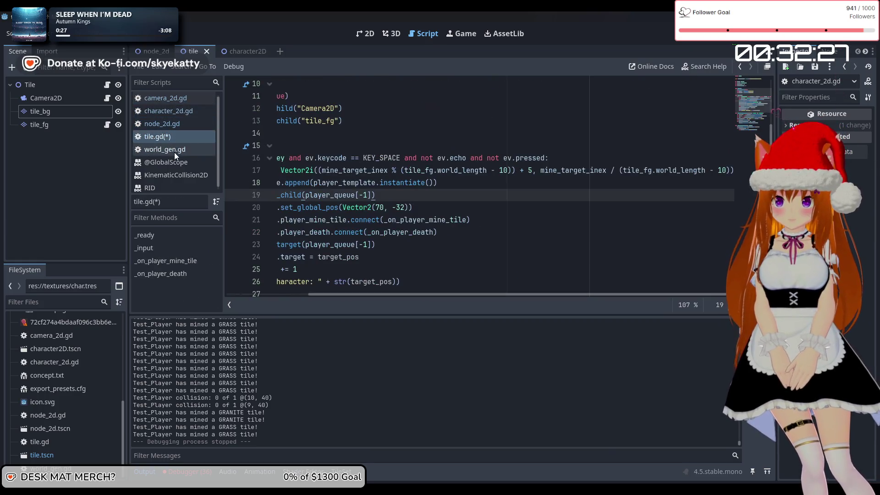
key(alt+Right)
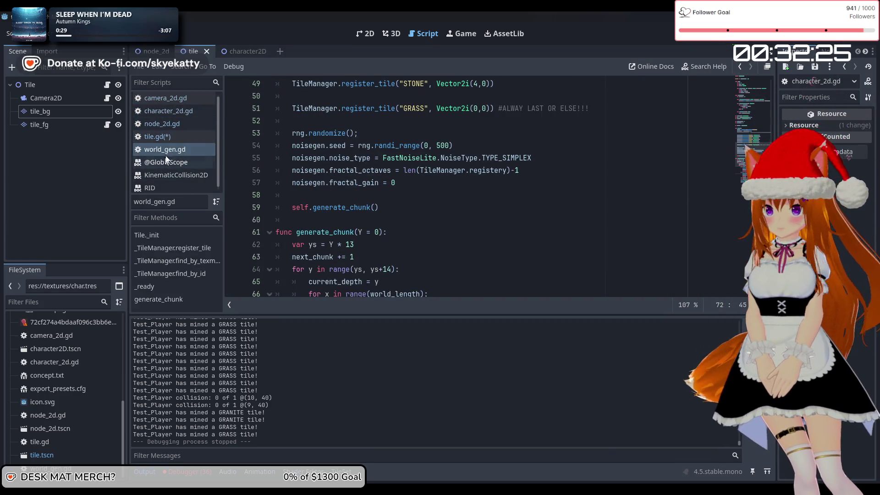
Edit tile_fg's World Length value in the Inspector, then save and launch the game
click(70, 122)
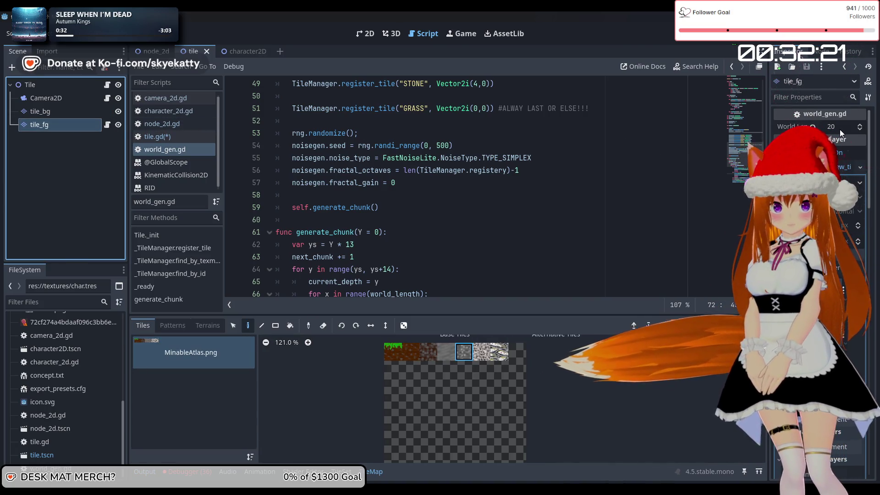
mouse_move(839, 130)
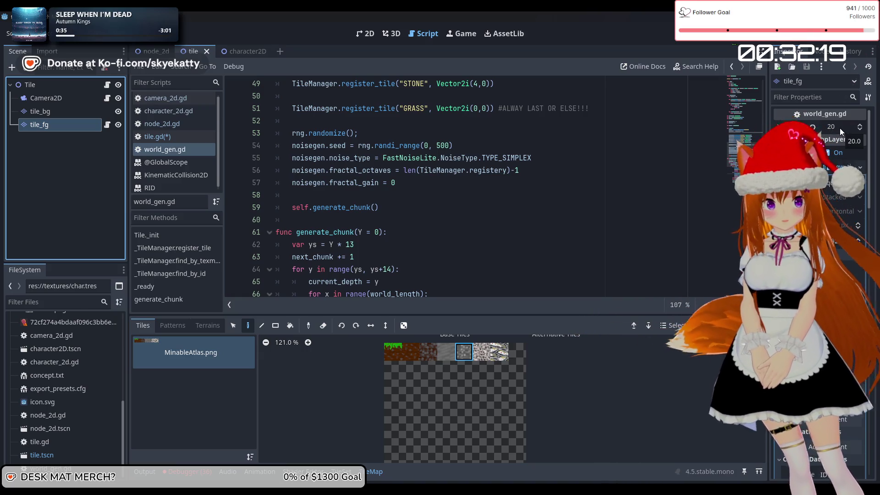
click(839, 128)
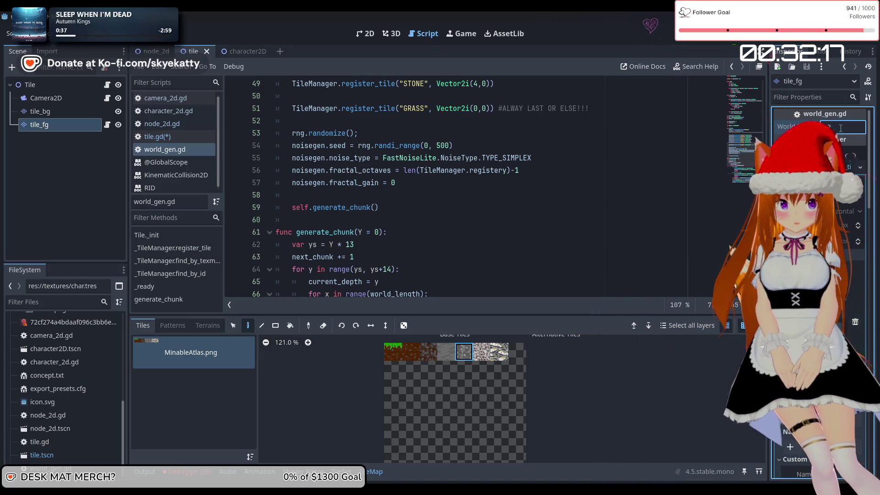
click(617, 145)
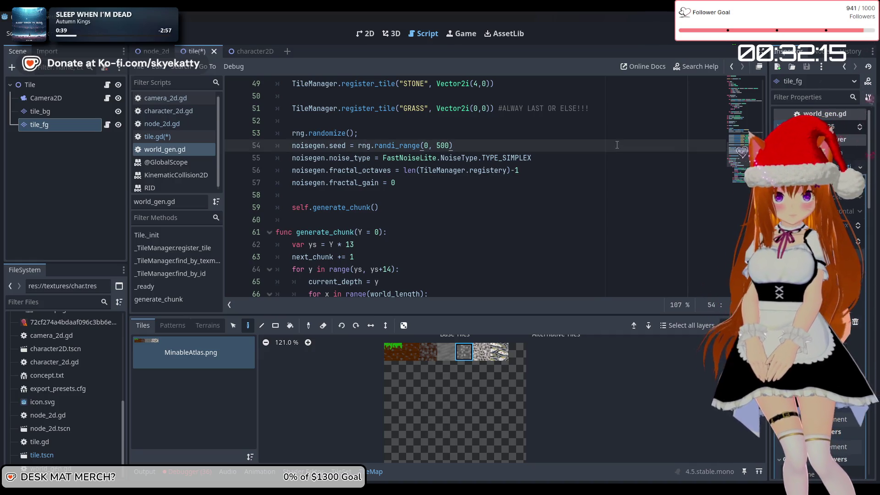
click(722, 40)
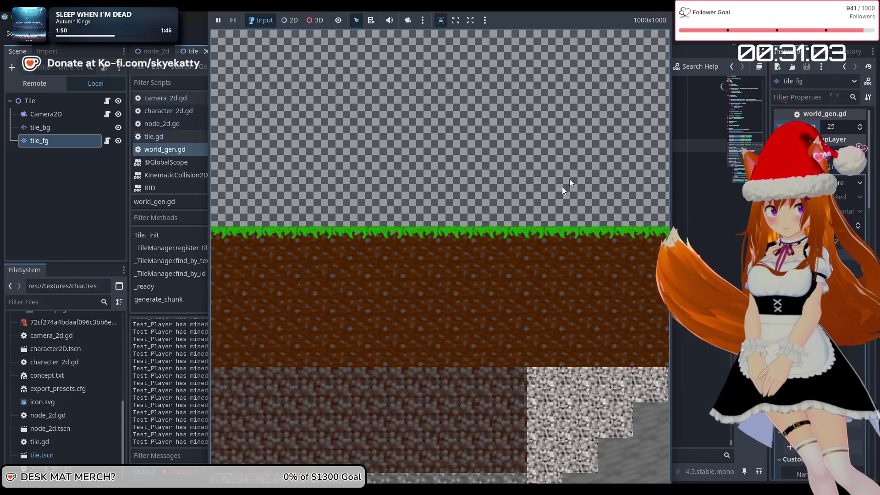
Stop the test run showing the grass, dirt and stone layers
key(F8)
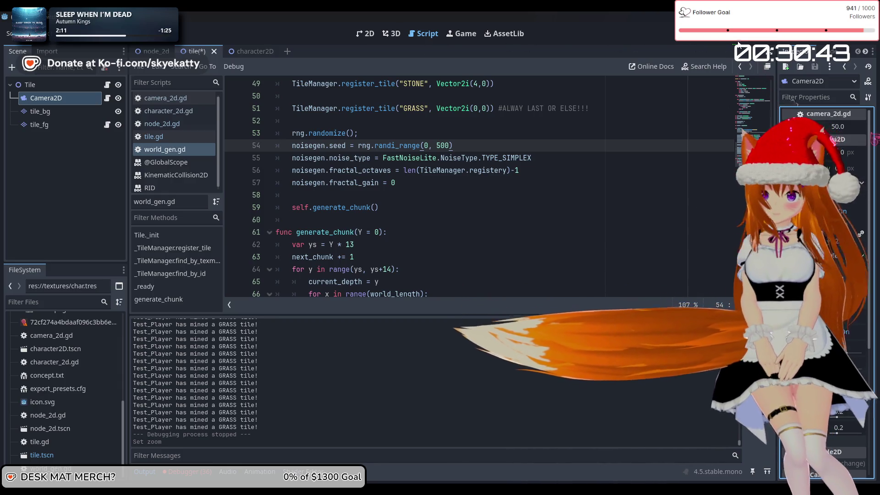
Save and run the project to watch many Player characters spawn and dig down
key(F5)
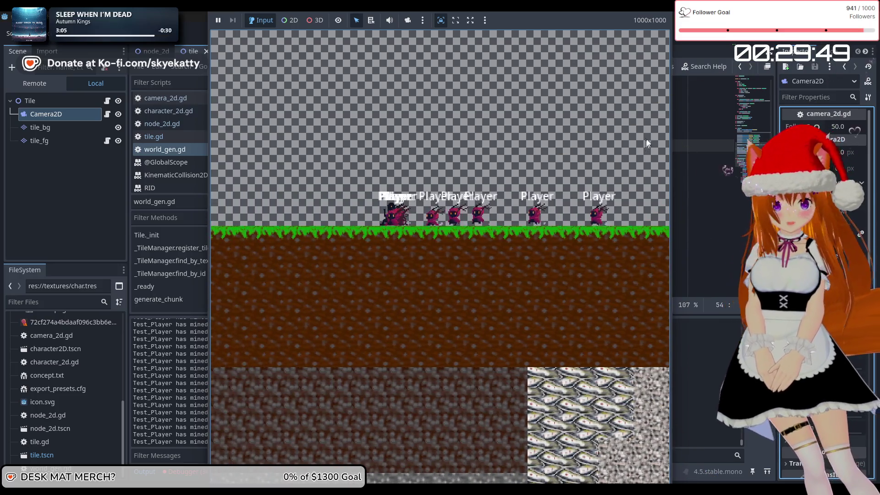
Stop the game, save the scene, run and stop another test, then view the scene in 2D
key(F8)
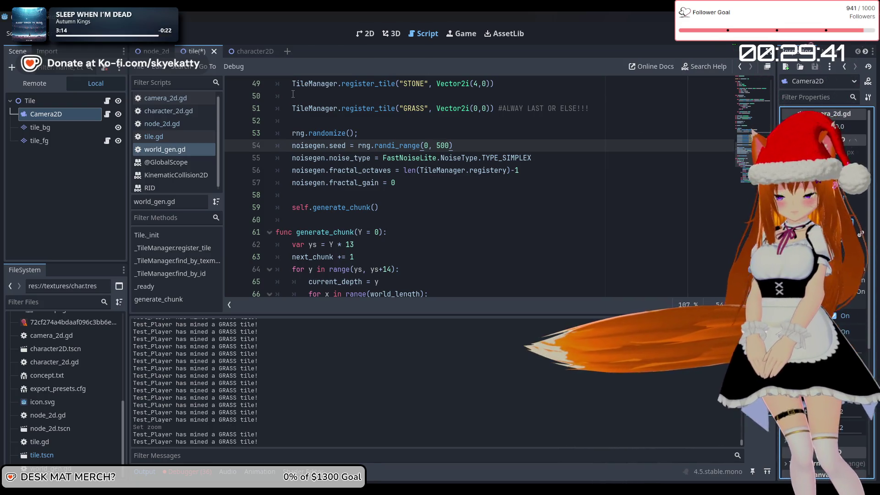
key(ctrl+s)
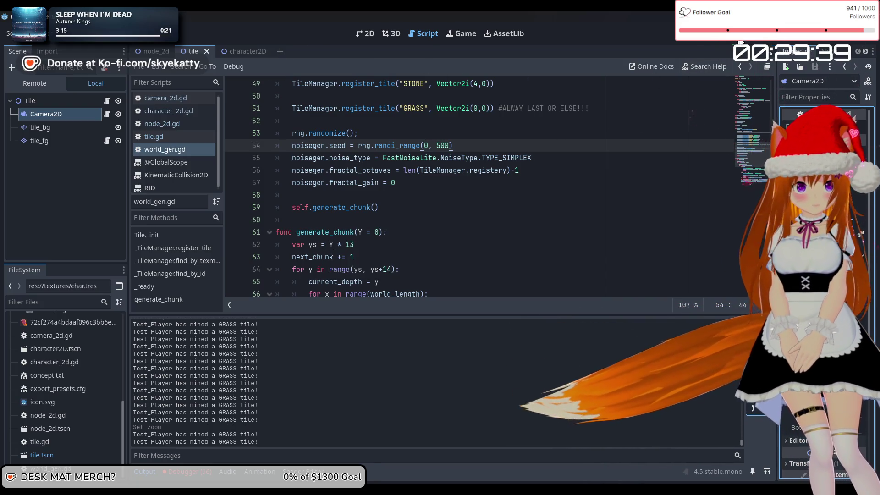
click(739, 39)
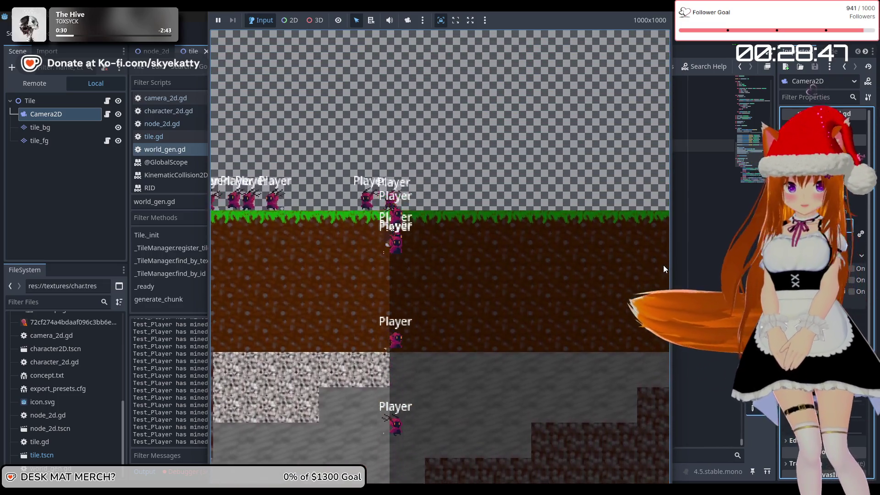
key(F8)
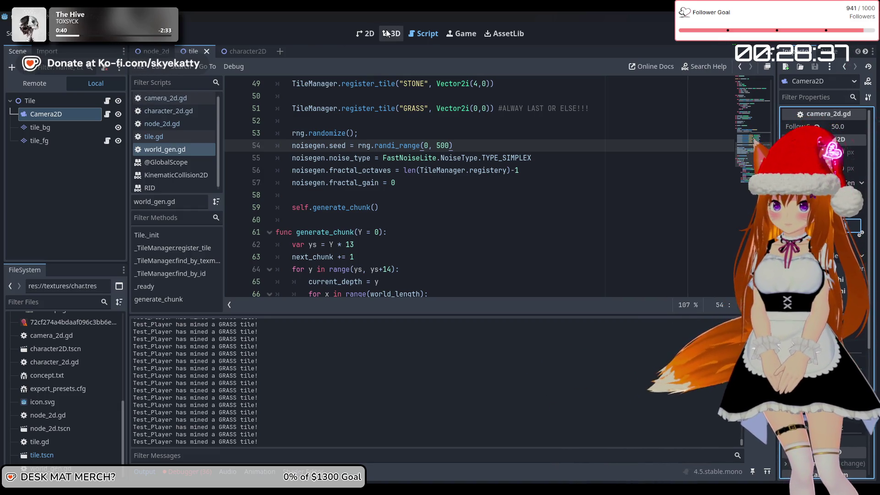
click(365, 34)
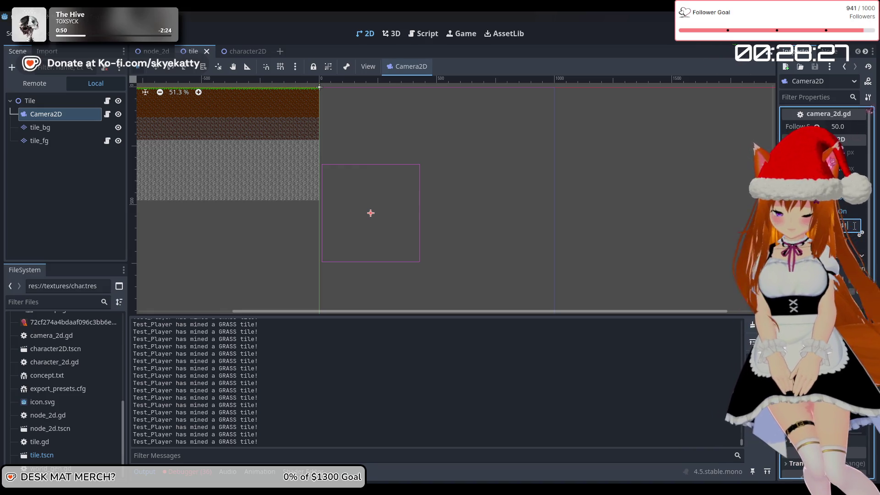
Commit the new Camera2D zoom value, then save and rerun the tile scene
key(Return)
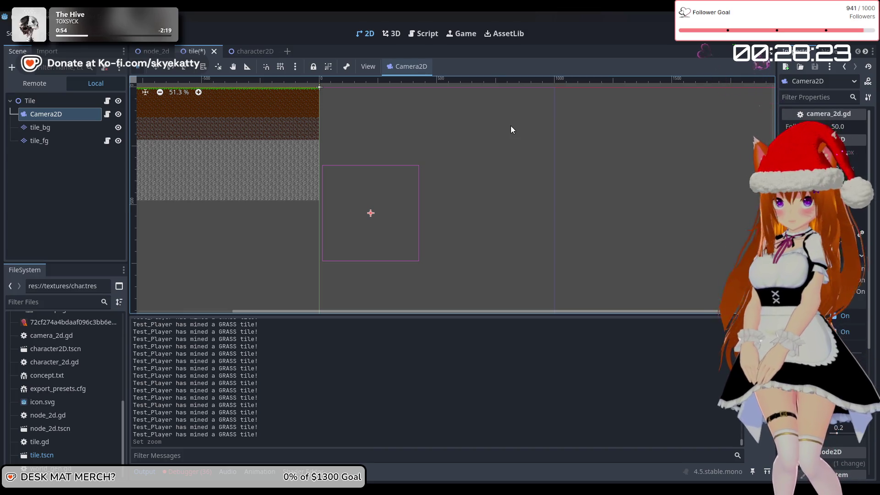
click(751, 40)
click(752, 40)
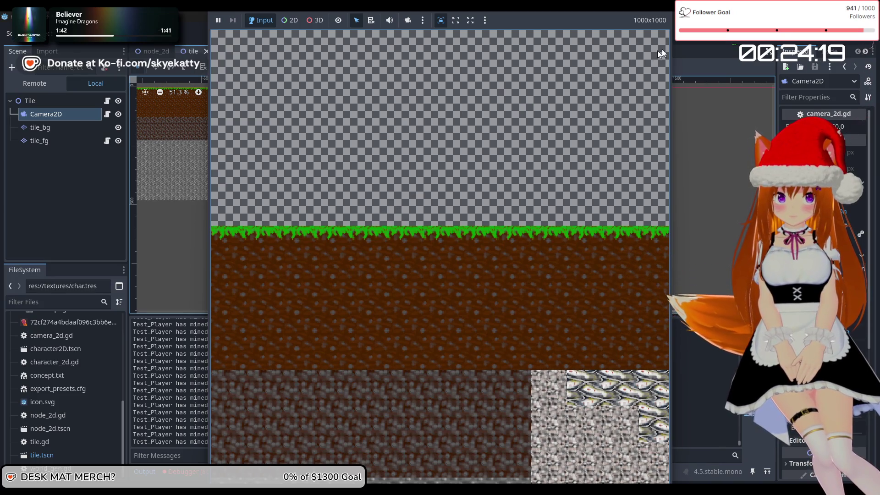
Stop the running mining game after watching it play
click(752, 40)
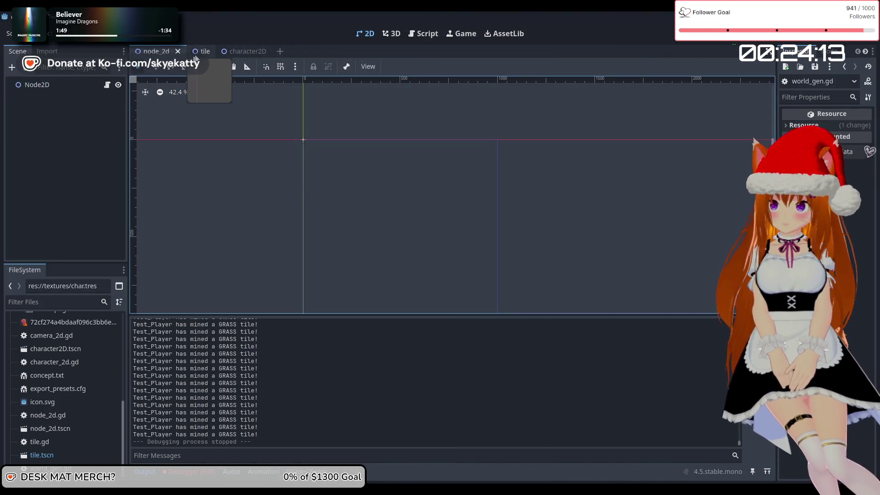
Look over the tile and character2D scenes, then open world_gen.gd in the script editor
click(200, 51)
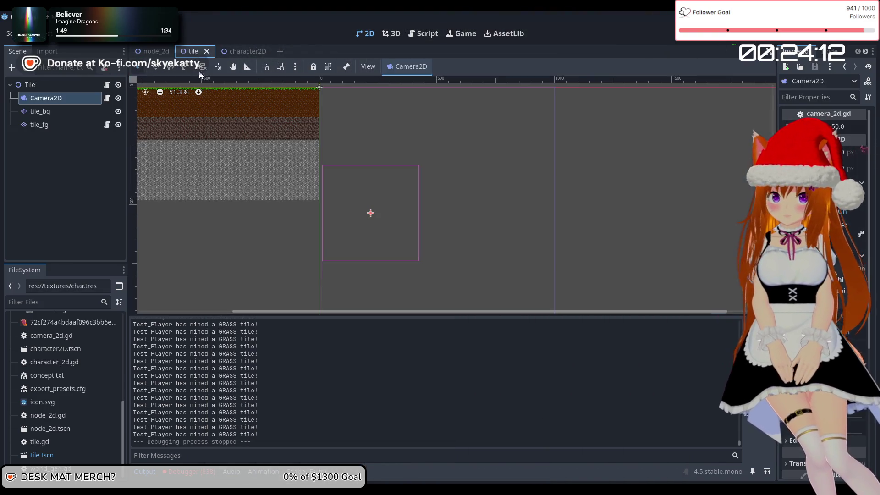
click(232, 53)
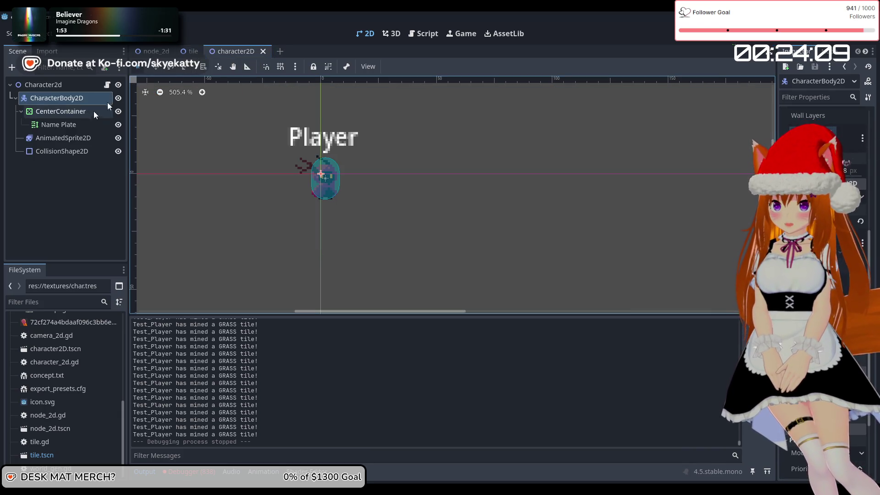
click(189, 52)
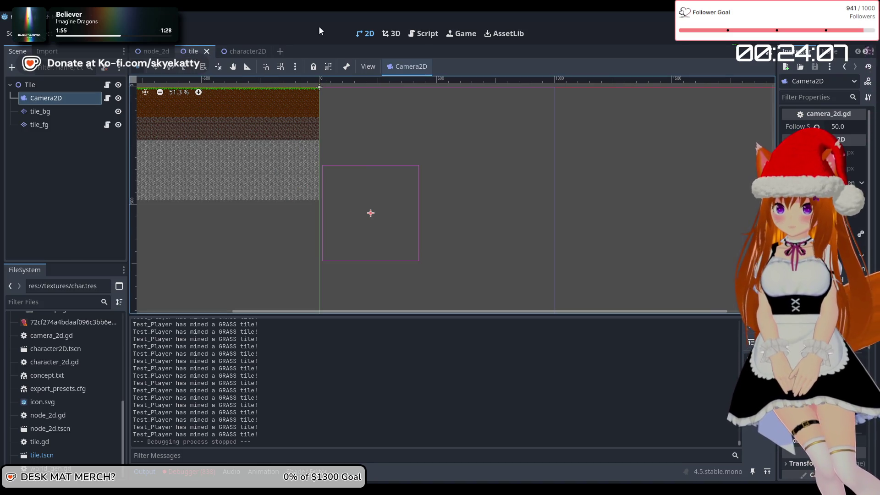
click(421, 35)
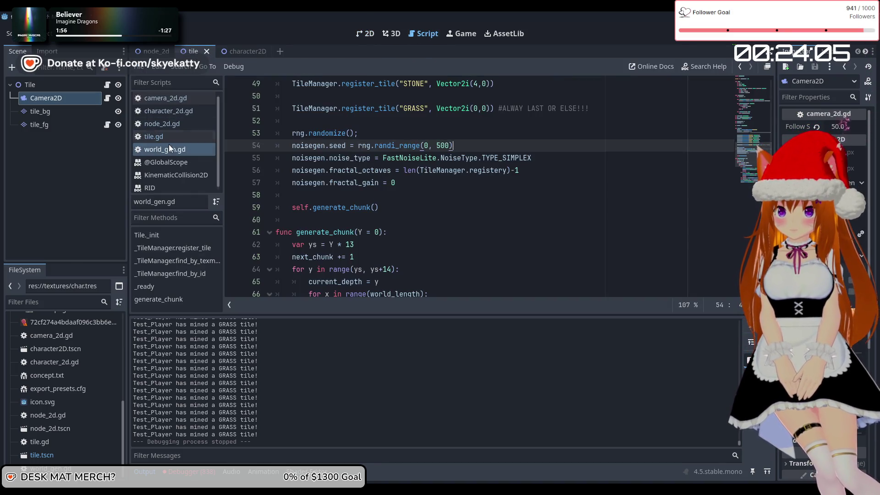
Browse the character_2d.gd, node_2d.gd, tile.gd and world_gen.gd scripts
scroll(169, 154, up, 1)
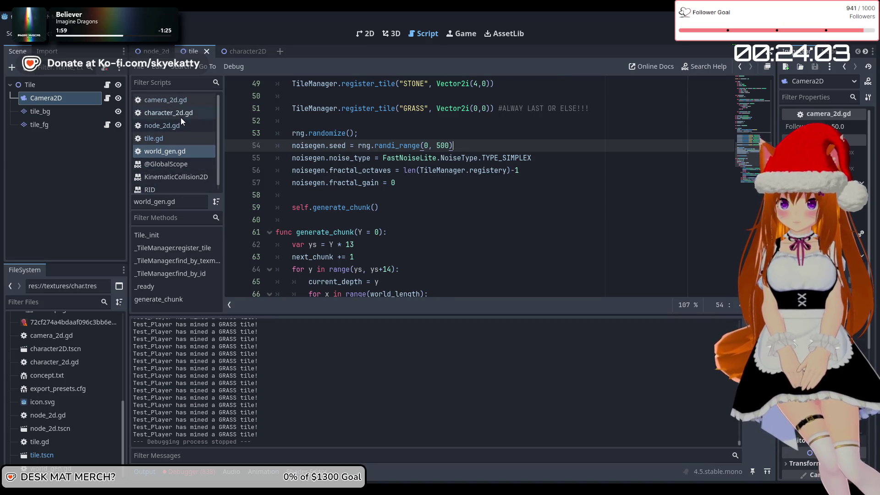
click(182, 114)
scroll(291, 135, up, 7)
scroll(291, 135, down, 5)
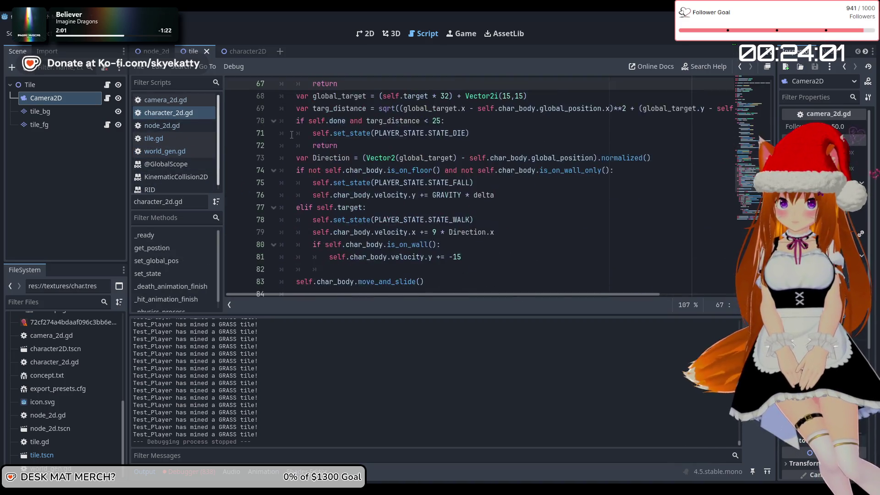
scroll(291, 135, down, 4)
click(175, 121)
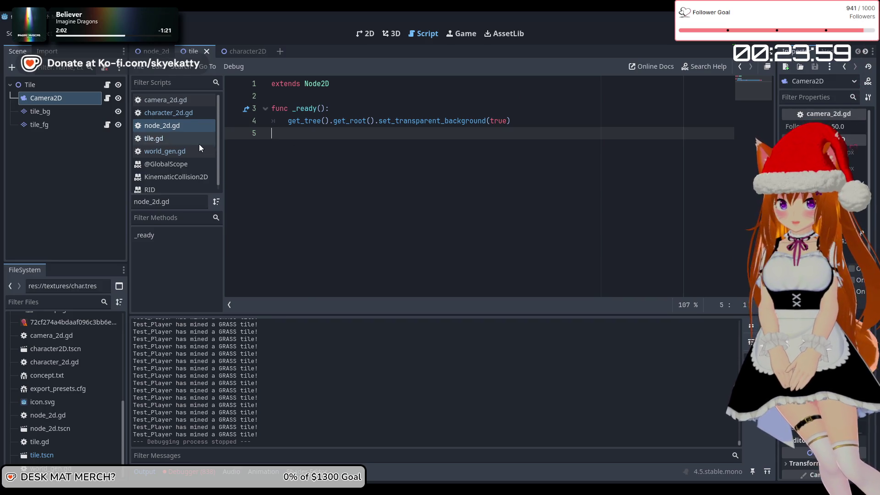
click(198, 139)
click(190, 152)
key(alt+Left)
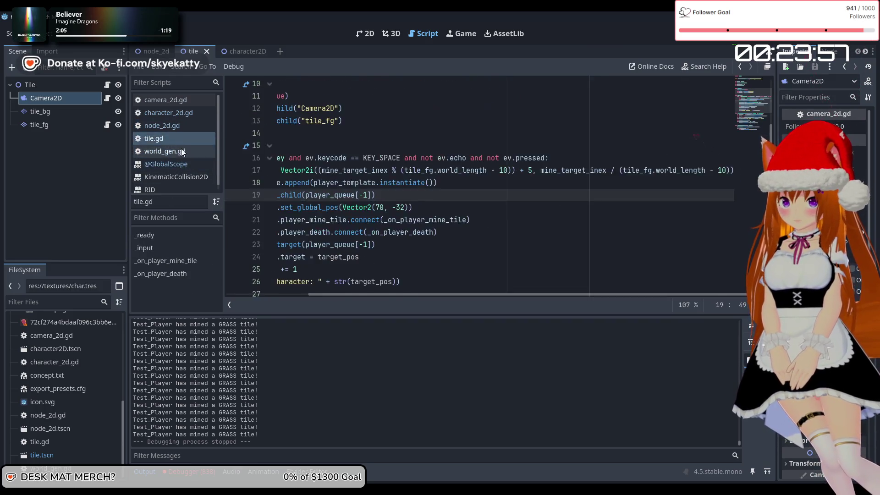
Settle on tile.gd and scroll down to its _on_player_death function
click(182, 152)
click(188, 112)
click(184, 128)
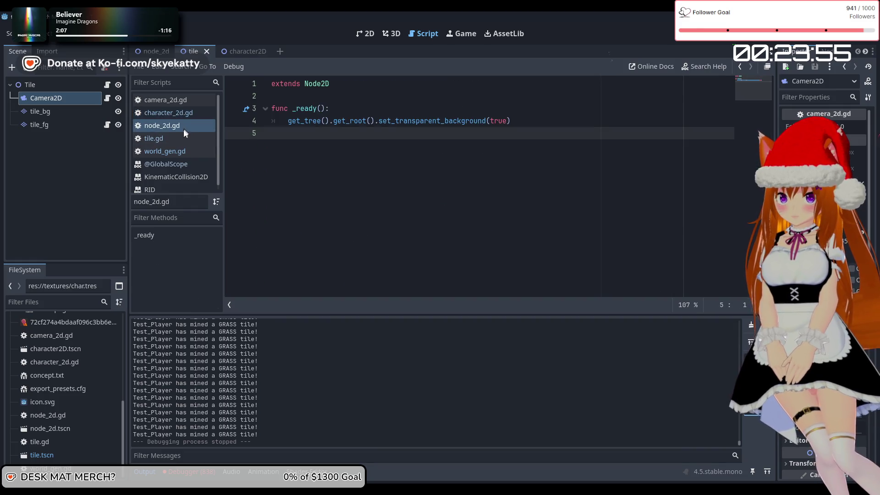
click(179, 140)
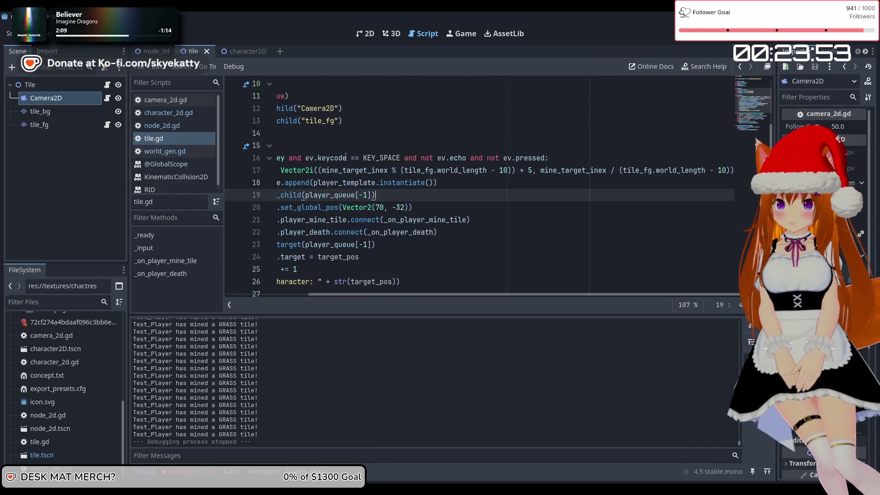
scroll(346, 157, down, 5)
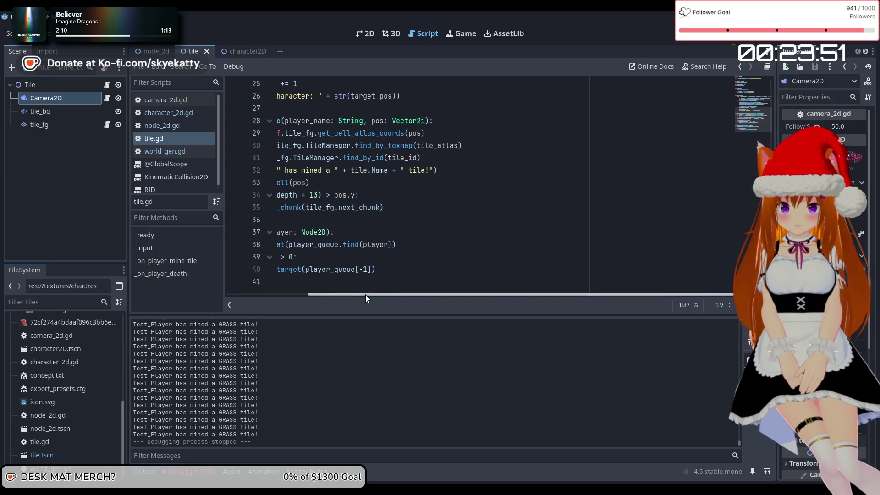
drag(364, 294, 281, 292)
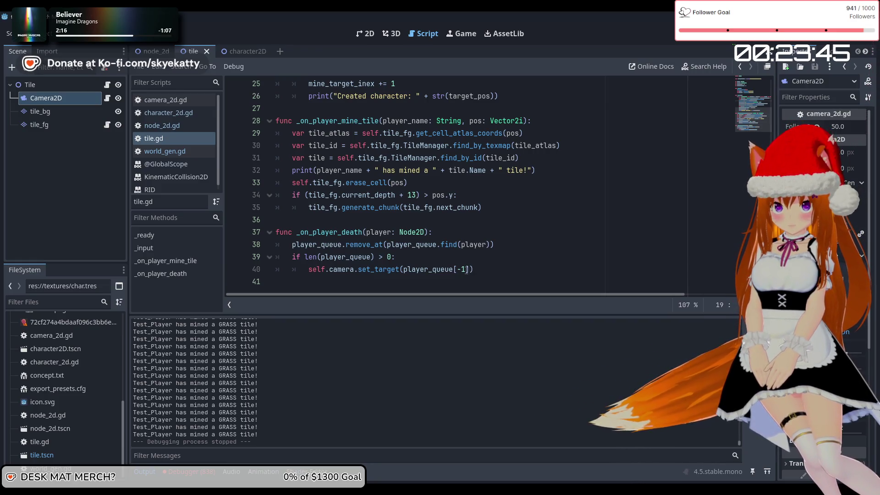
Change line 40's queue index to floor(len(player_queue) / 2)
click(467, 270)
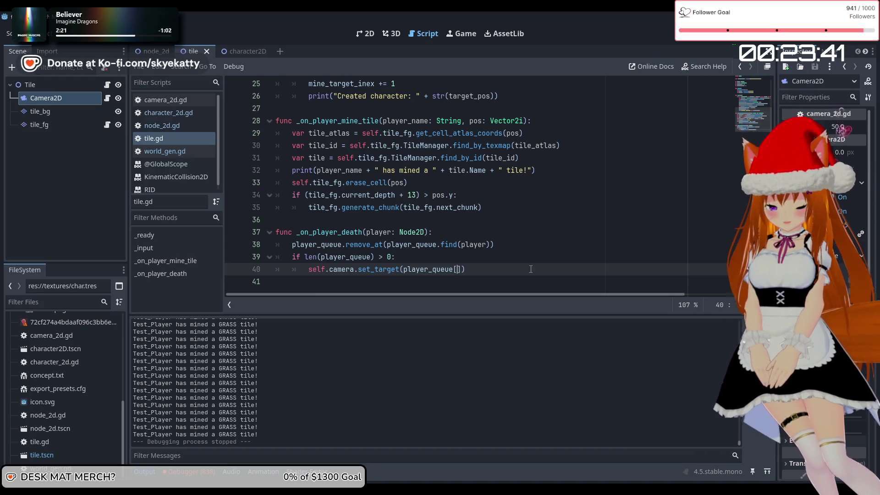
text(en())
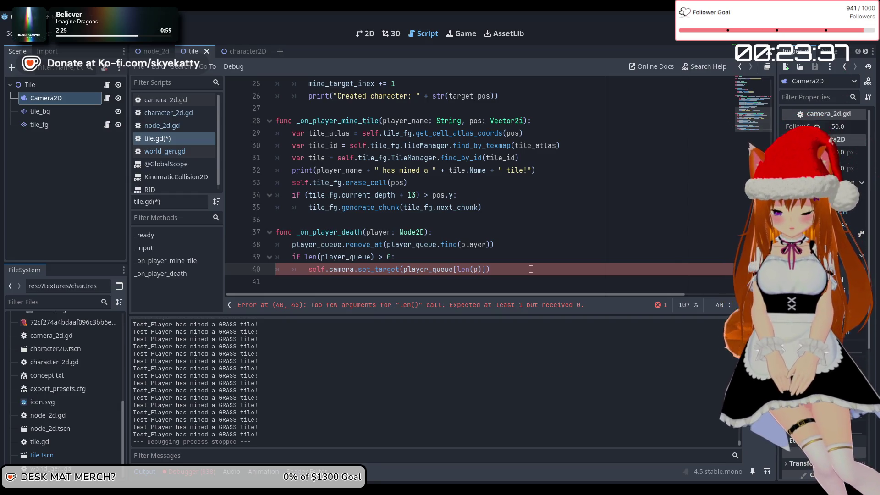
text(layer)
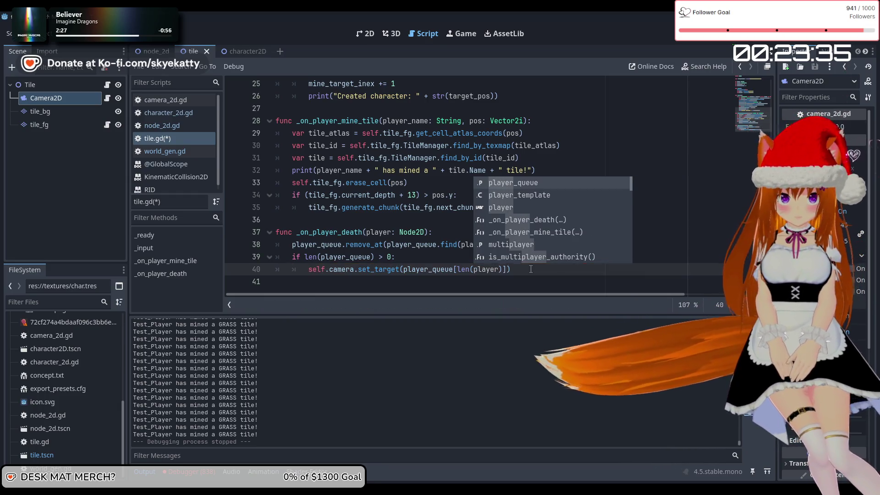
key(Return)
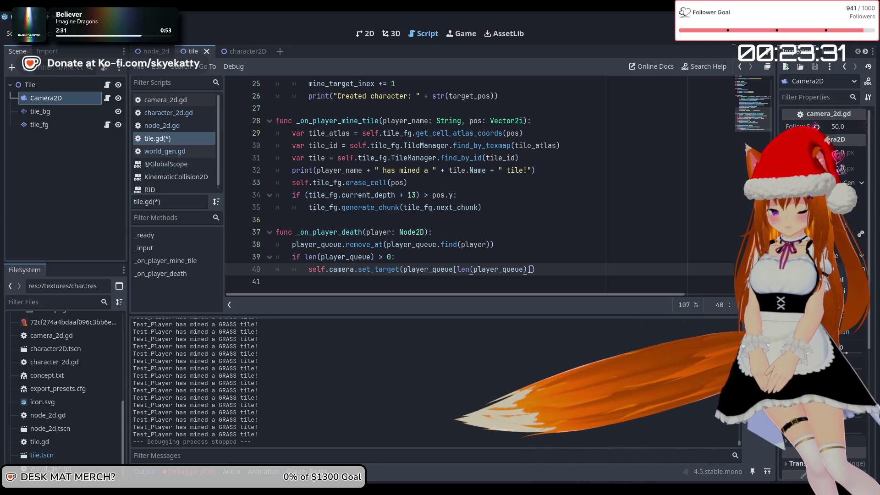
text(/ 2)
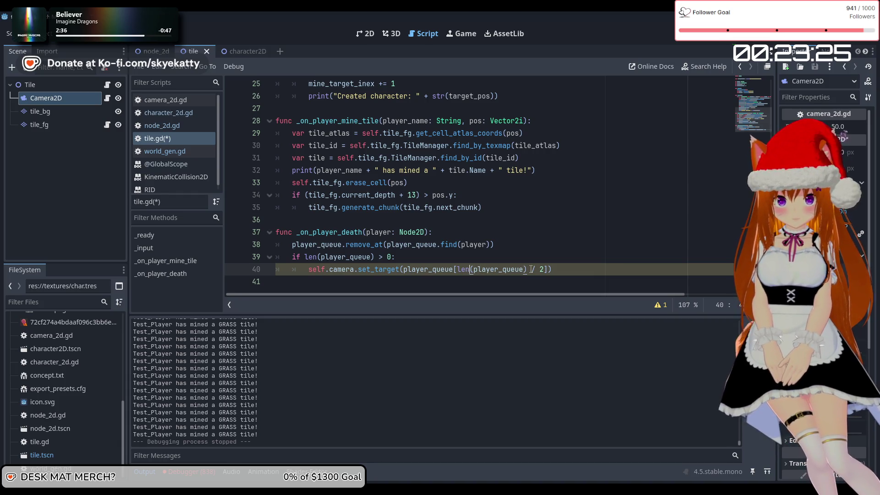
text(floor)
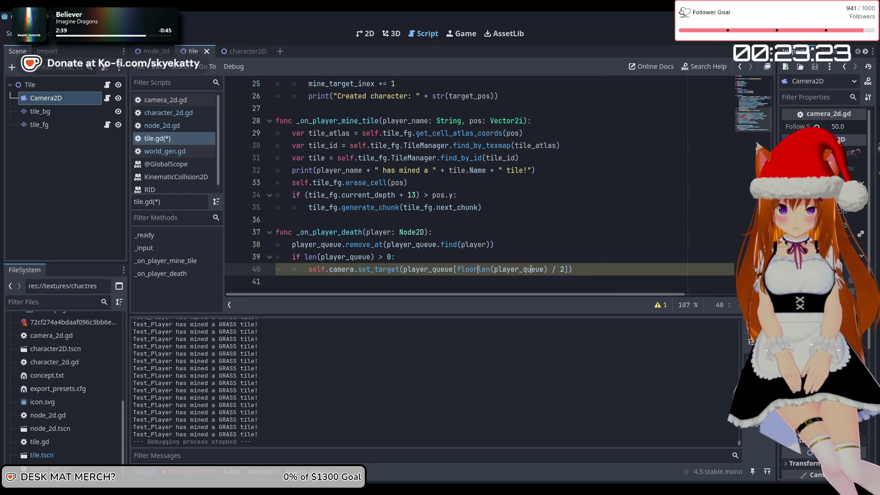
key(Return)
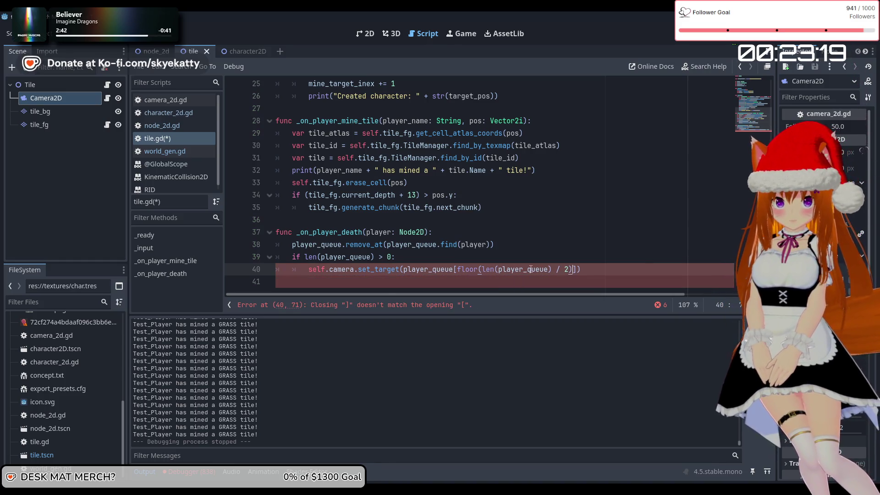
text())
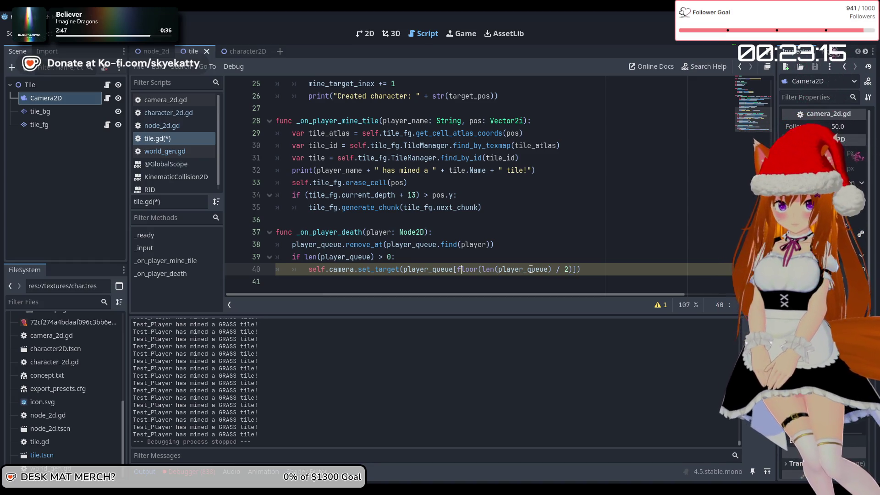
Wrap the index in int() to clear the parse error, then select the statement
key(Right)
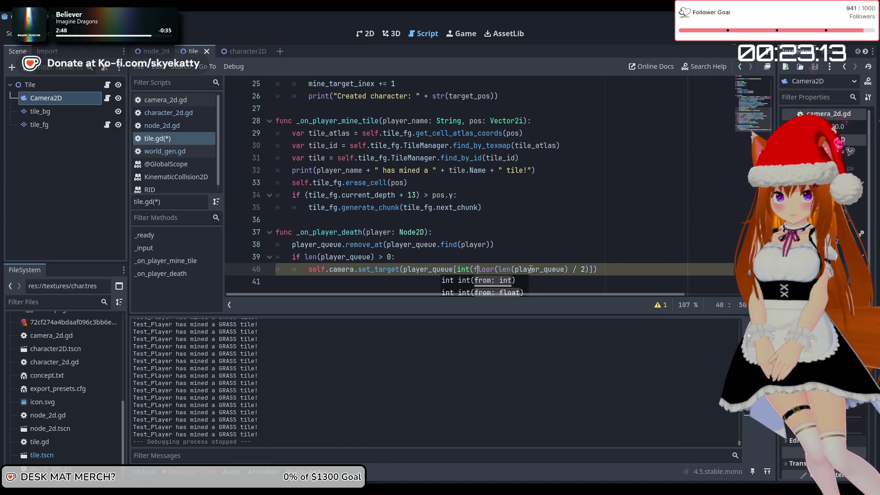
key(End)
key(Left)
key(Left)
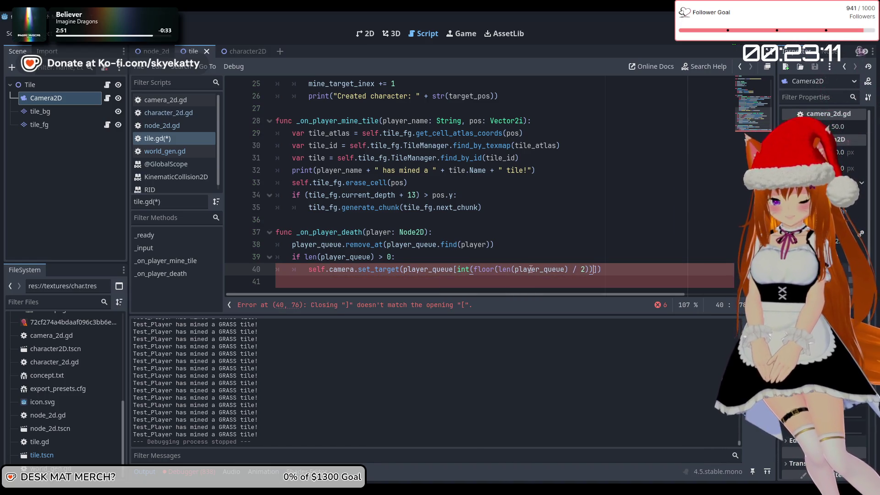
text())
click(511, 228)
key(Down)
key(Down)
key(Down)
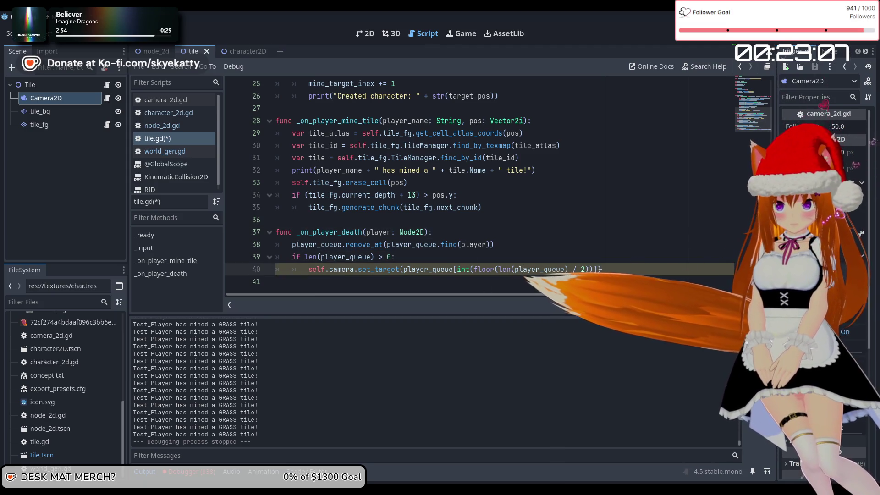
drag(601, 270, 309, 271)
key(ctrl+c)
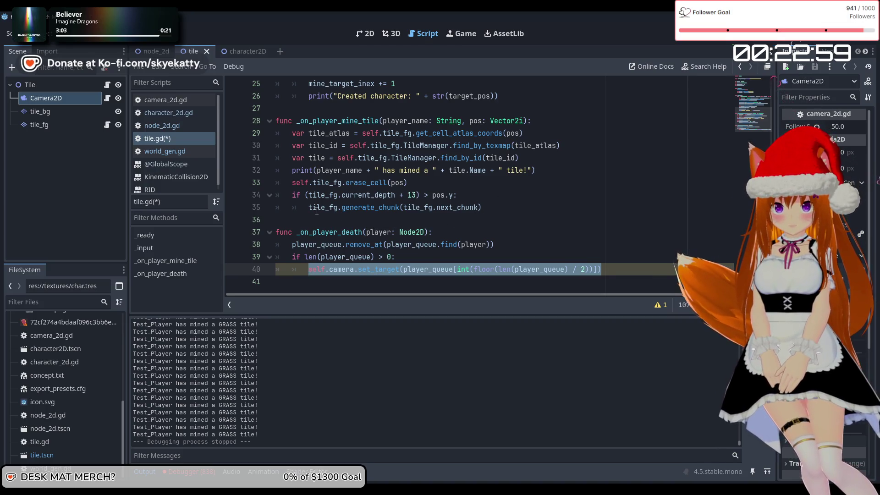
Paste the middle-player set_target over line 23 in _input and run the game with F5
click(438, 207)
key(Up)
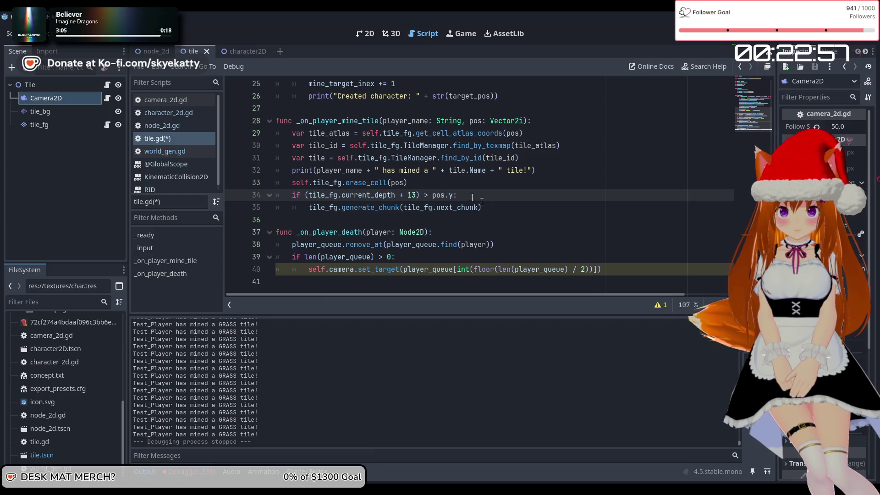
scroll(357, 183, up, 2)
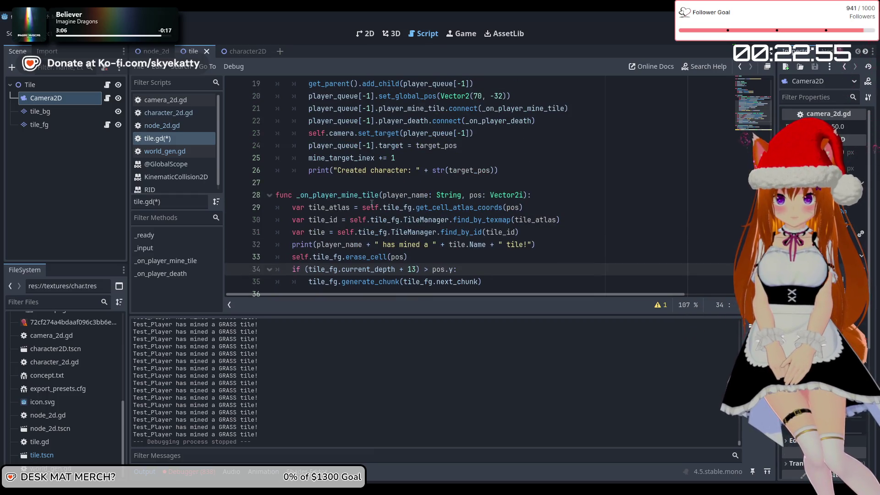
scroll(371, 203, up, 4)
scroll(311, 202, down, 2)
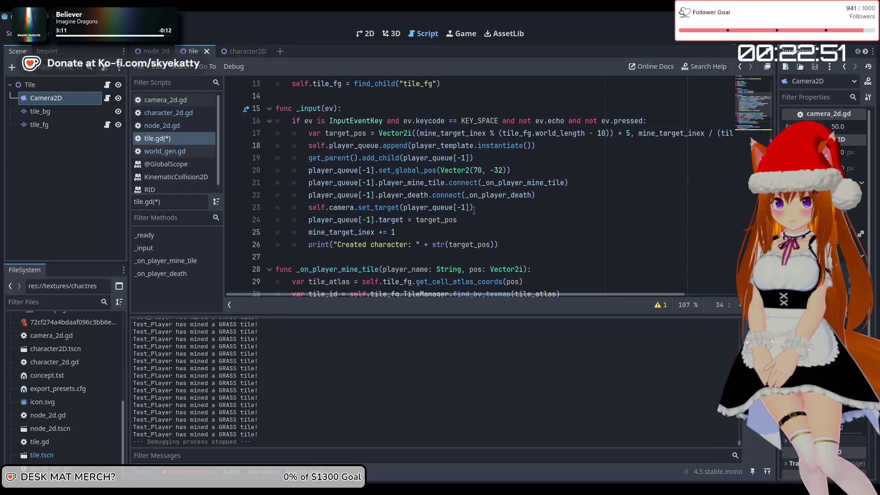
drag(474, 210, 384, 209)
drag(314, 210, 310, 209)
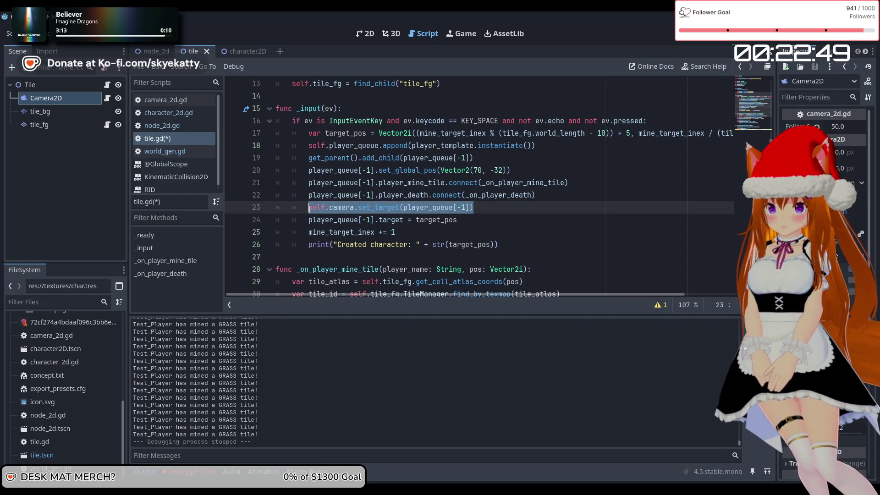
key(ctrl+v)
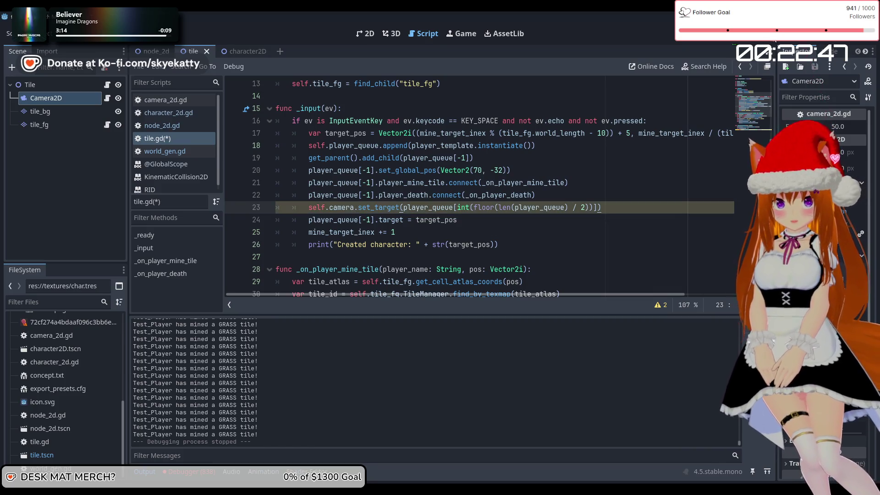
key(F5)
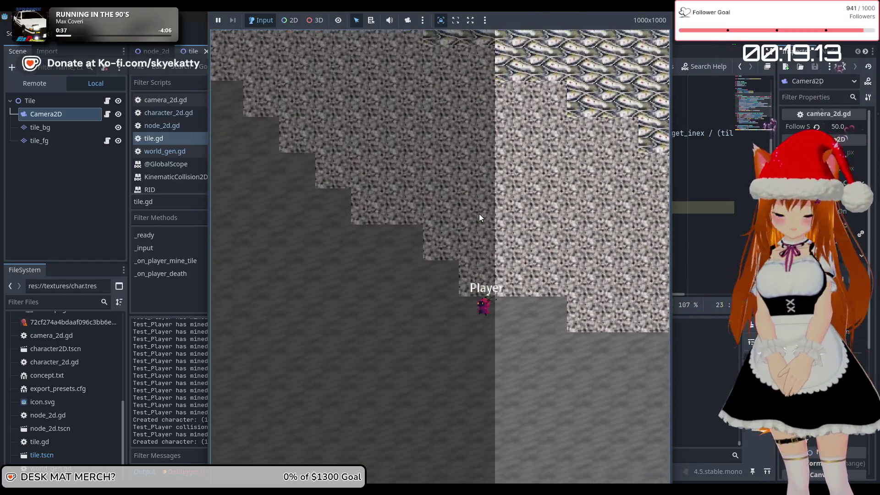
Dig the Player down, left and right, bring it back to the surface, then stop with F8
key(Down)
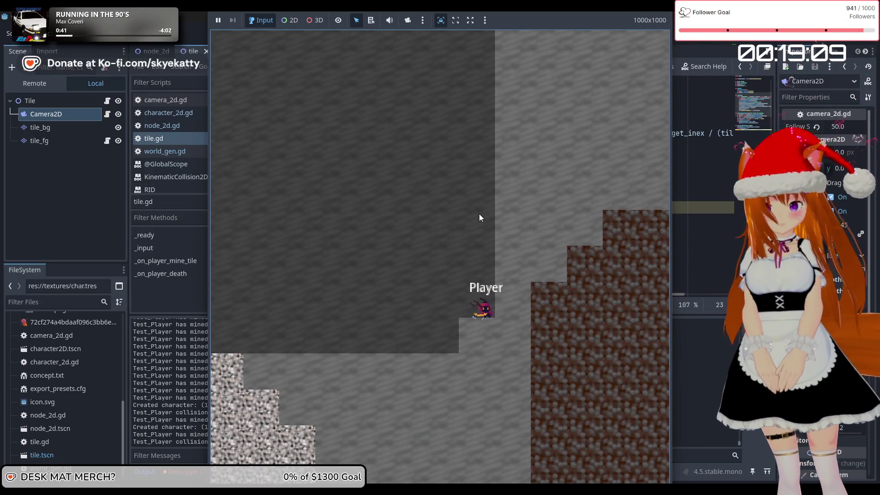
key(Left)
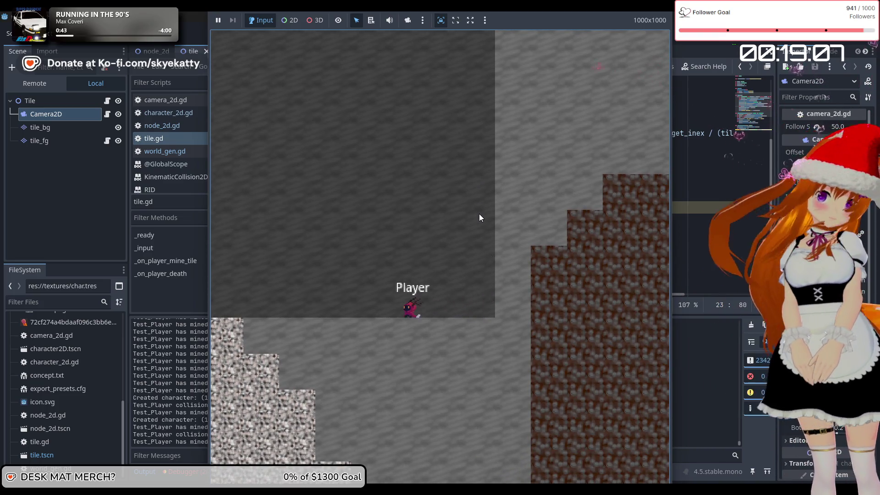
key(Left)
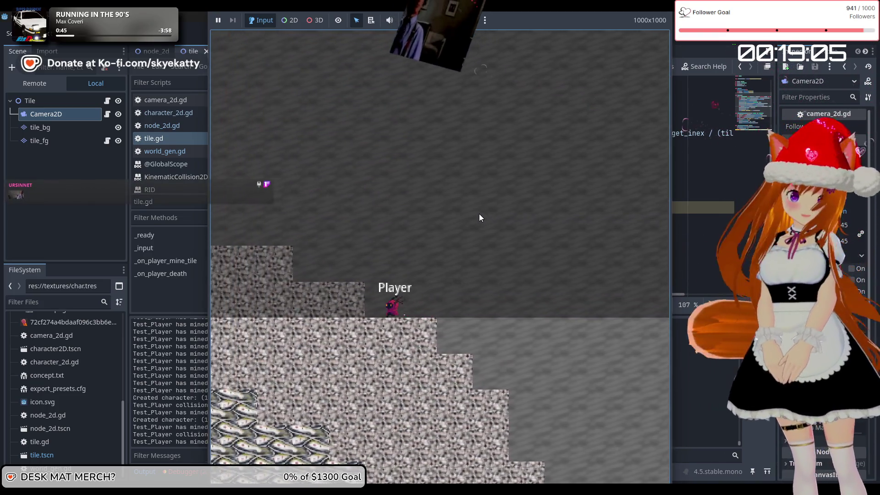
key(Right)
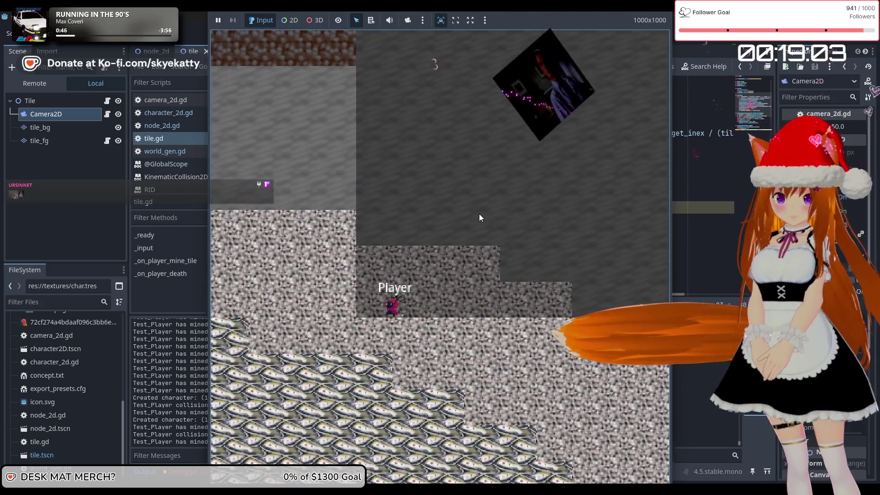
key(Up)
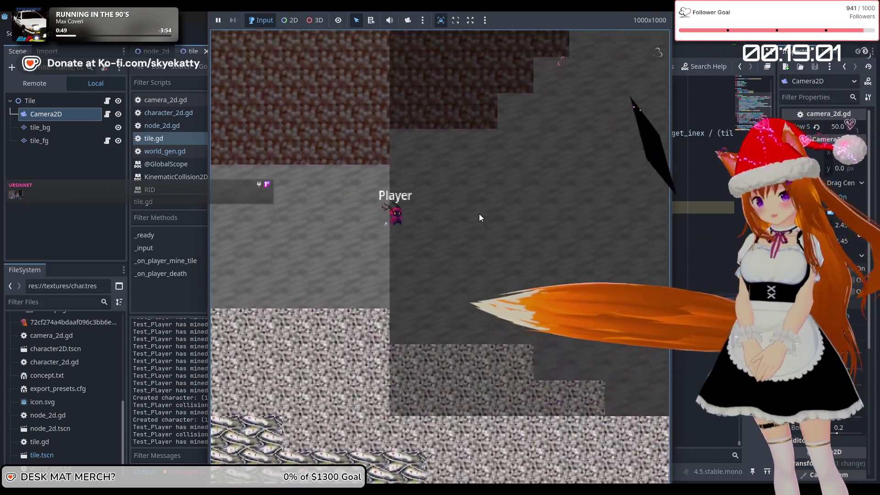
key(Up)
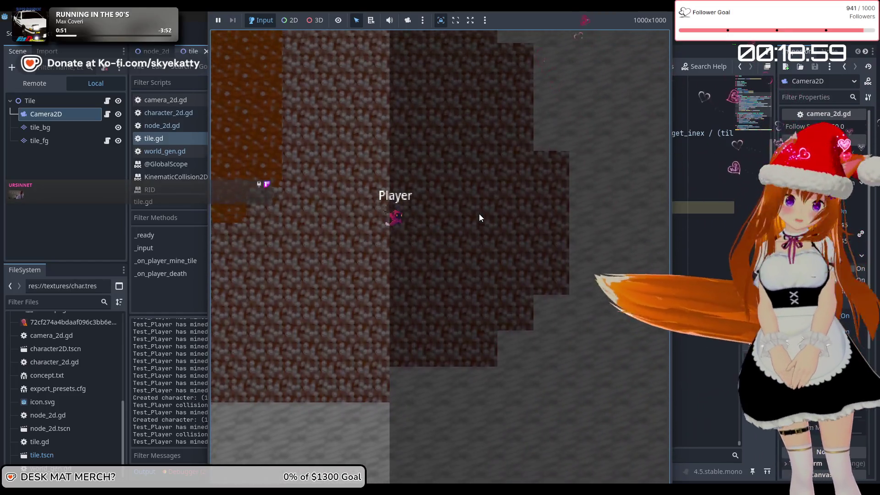
key(Up)
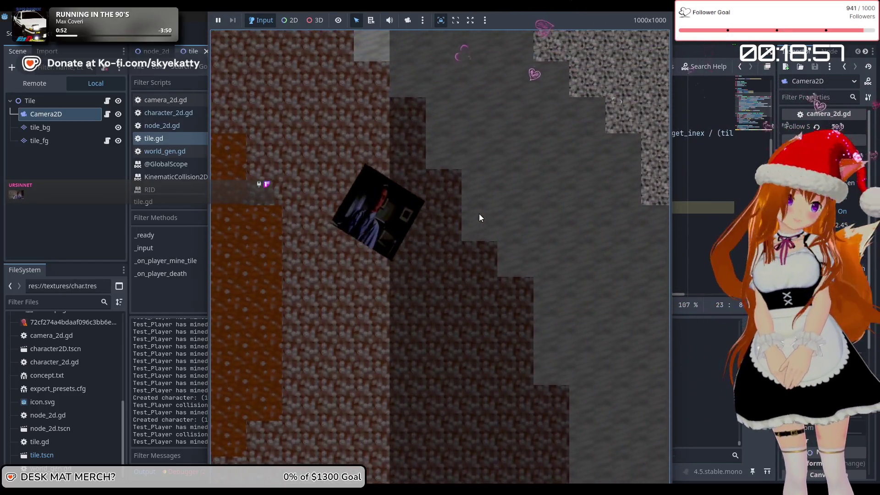
key(Up)
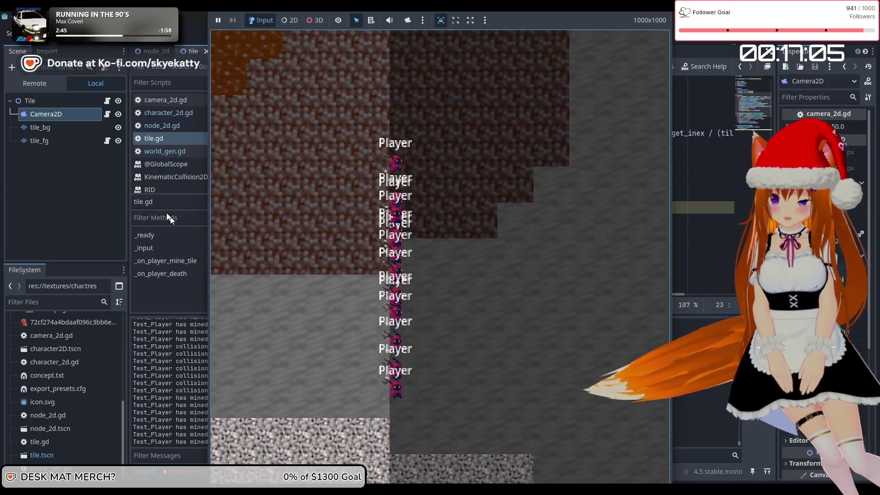
key(F8)
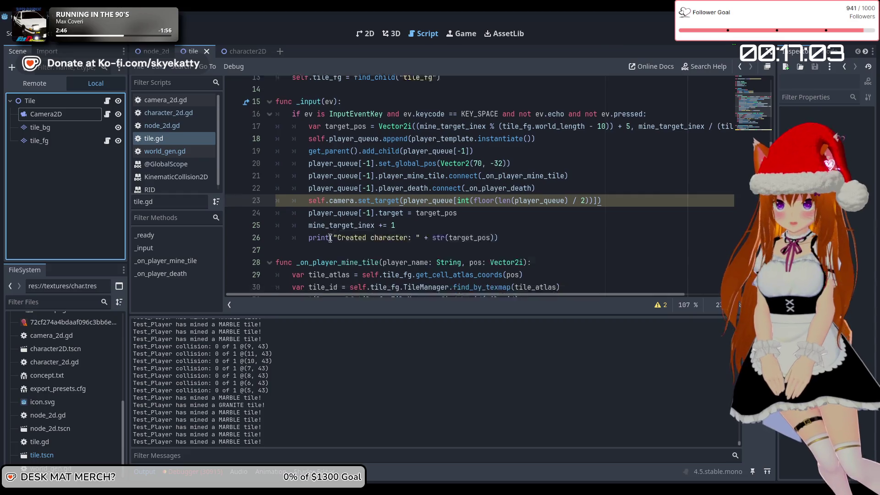
Check the camera set_target lines 23 and 40 in tile.gd, then bring the game window forward
scroll(330, 238, down, 1)
scroll(311, 226, down, 3)
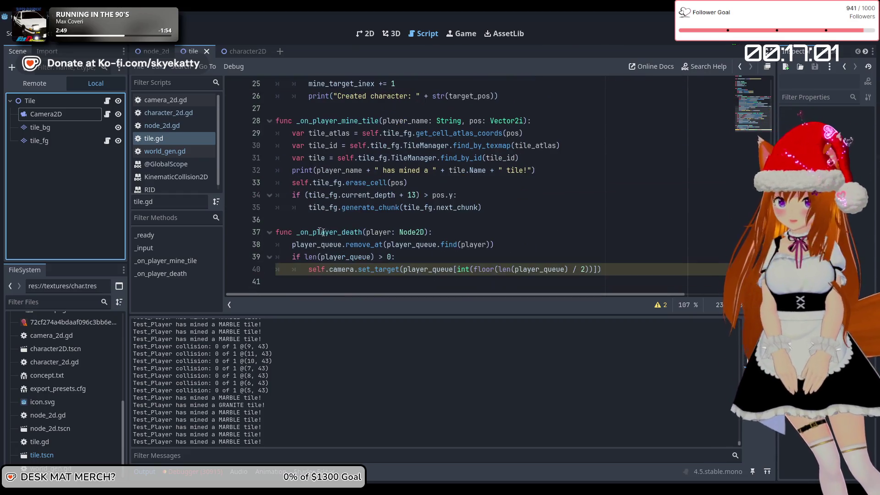
key(ctrl+z)
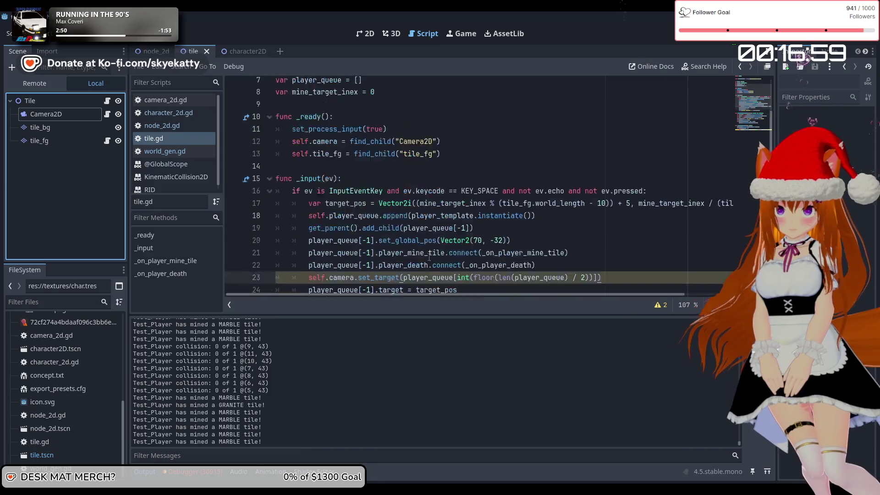
key(ctrl+y)
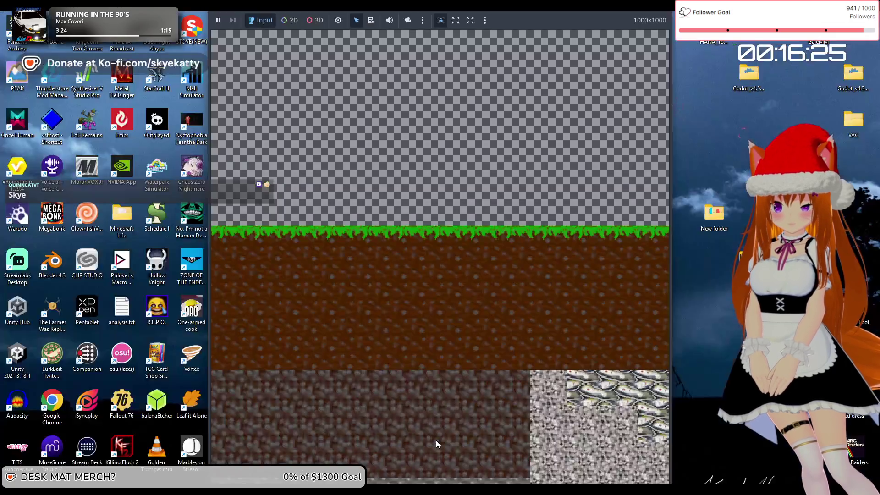
click(436, 440)
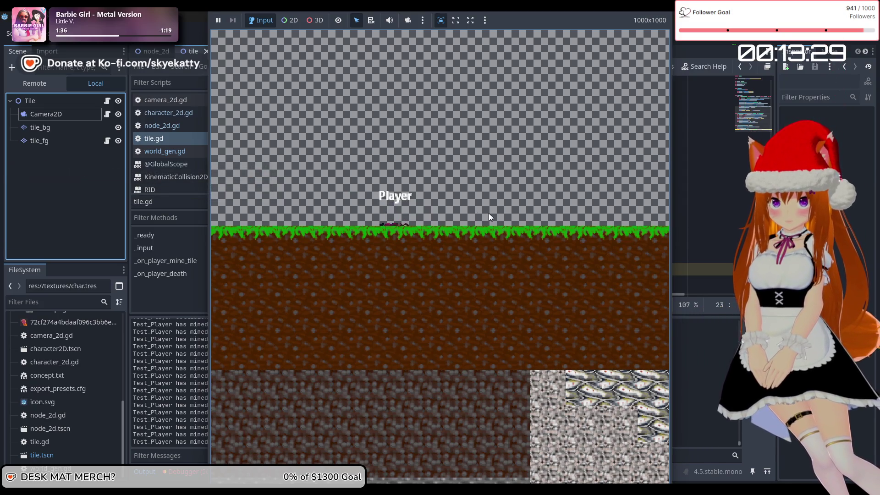
Return to tile.gd and examine the camera-target call on line 40 of the death handler
click(181, 290)
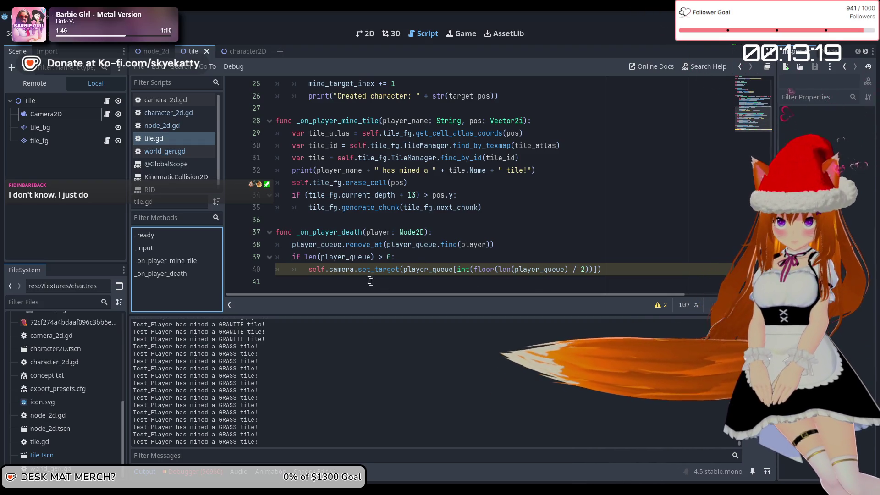
drag(309, 269, 629, 269)
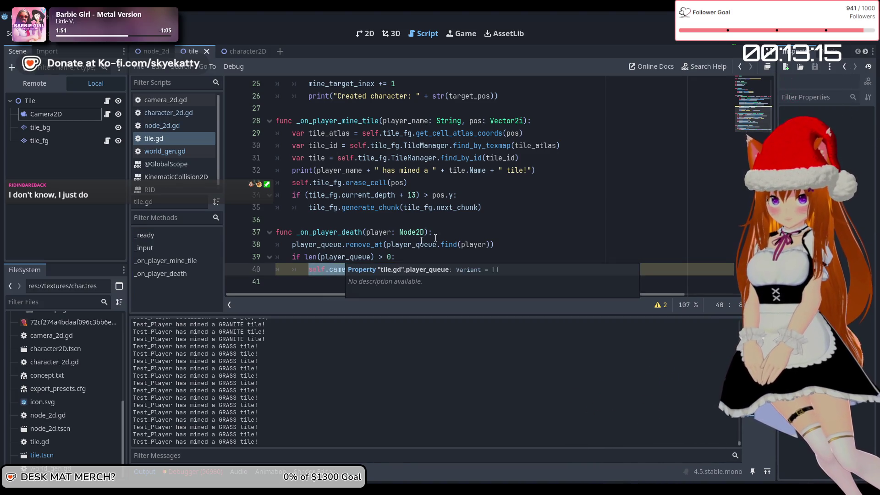
click(513, 219)
click(633, 272)
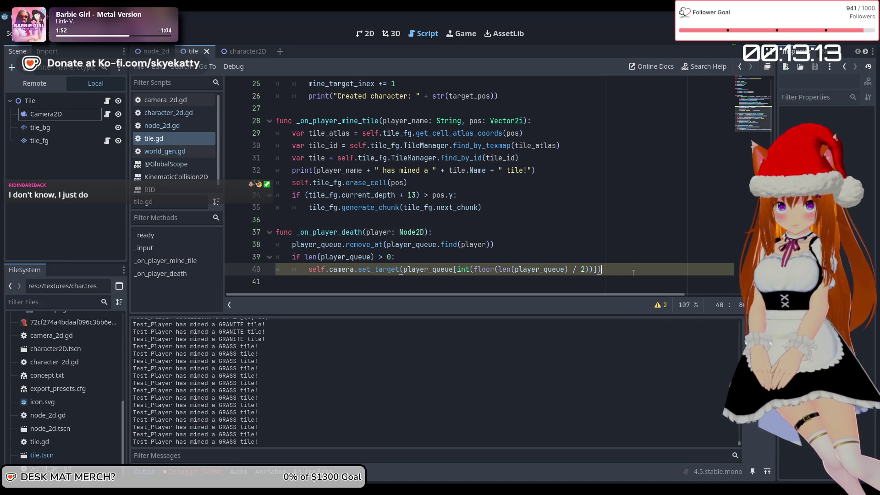
drag(633, 274, 305, 268)
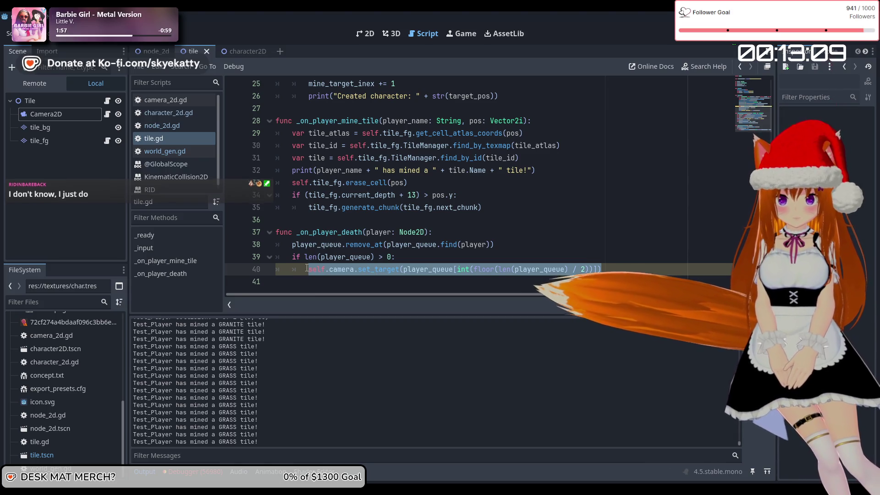
click(438, 232)
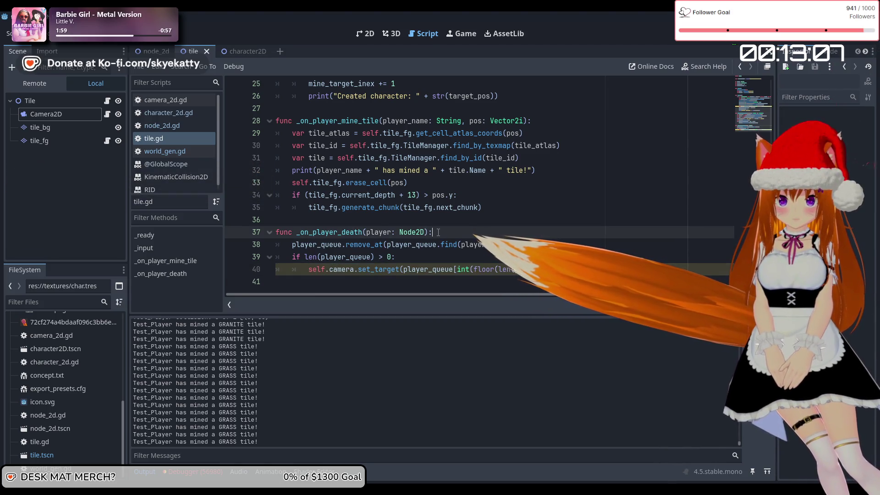
click(369, 269)
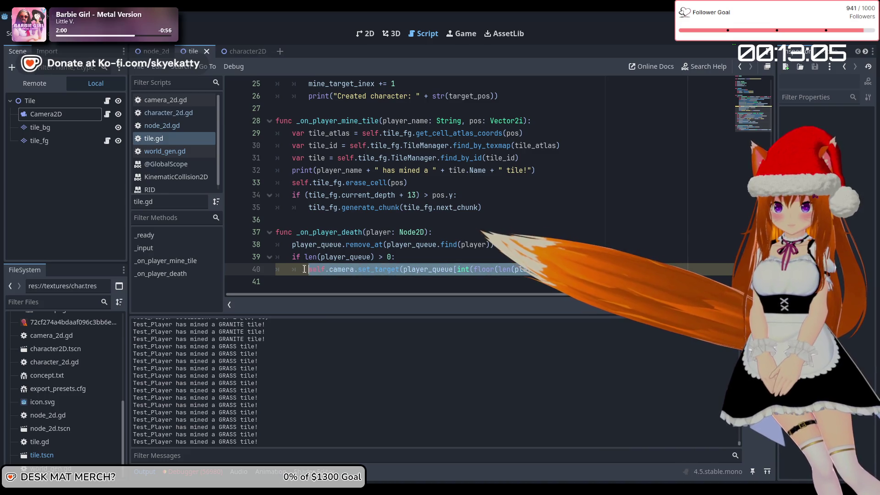
click(479, 256)
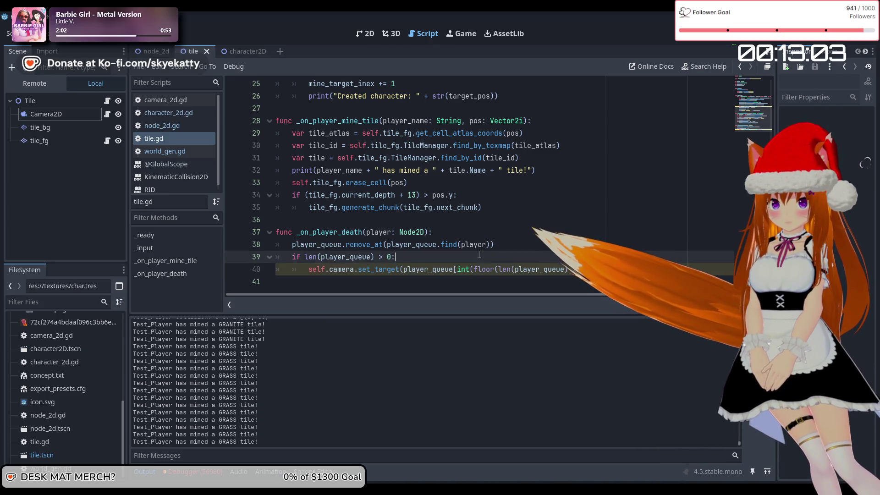
key(Up)
key(Up)
key(Down)
key(Down)
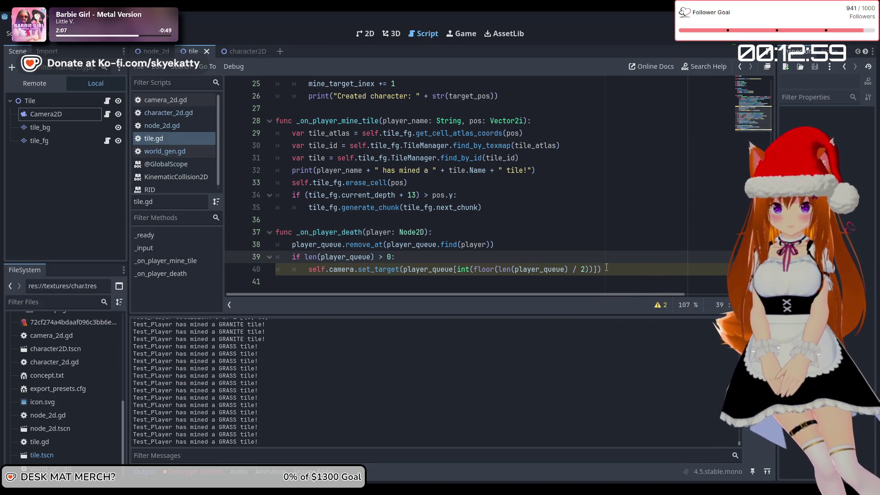
Replace line 40's camera target with player_queue[-1] and run the project
drag(599, 269, 530, 270)
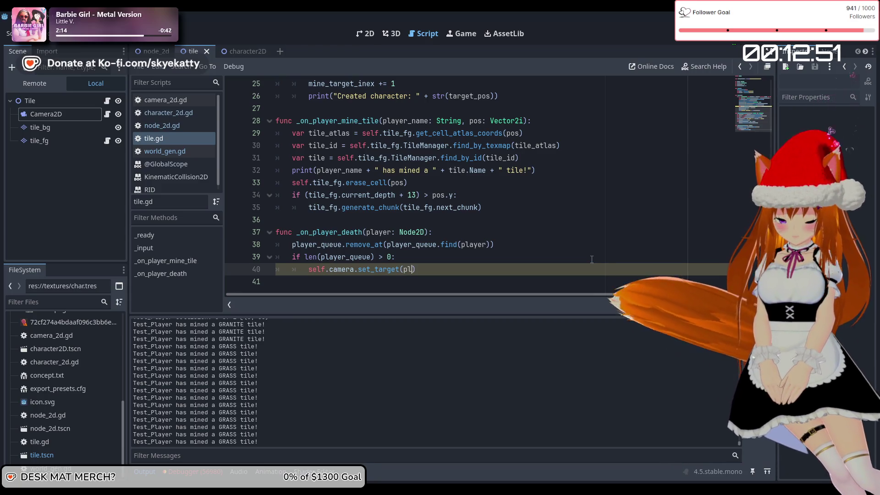
text(ayer)
key(Return)
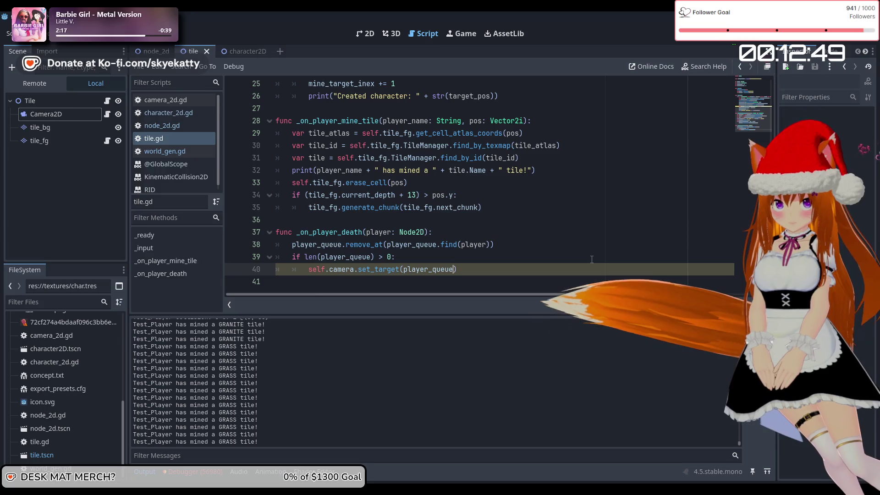
text([-1)
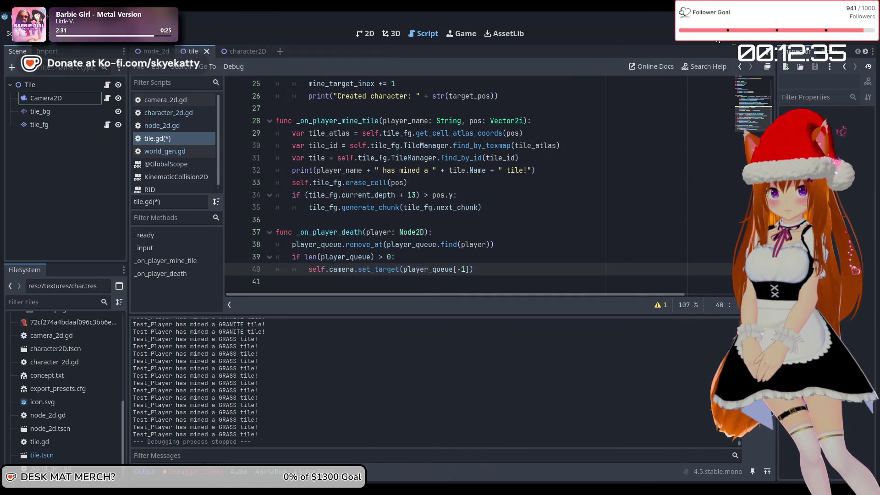
key(F5)
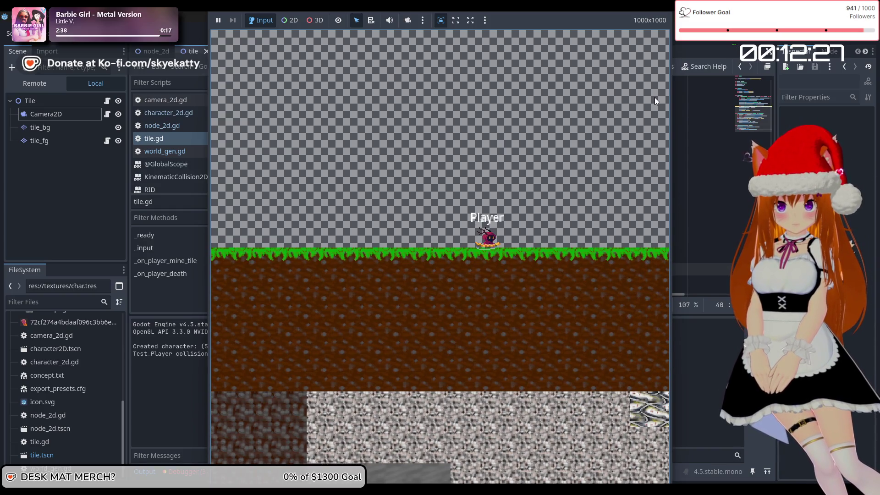
Move the Player with the A, S and W keys to mine two grass tiles, then stop the test run
key(a)
key(s)
key(w)
key(a)
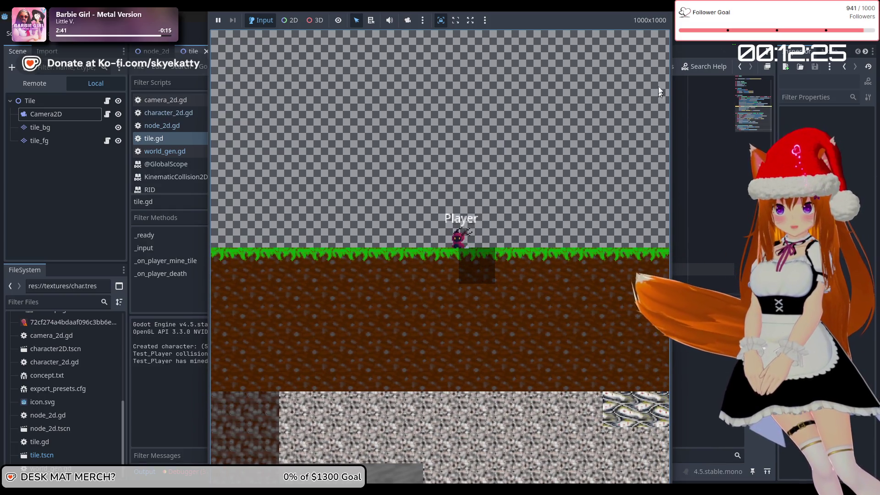
key(a)
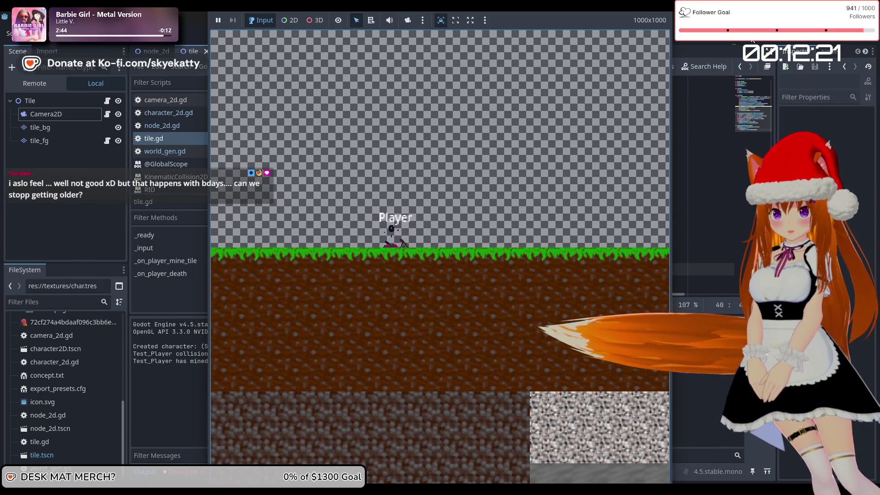
click(753, 41)
scroll(549, 107, up, 8)
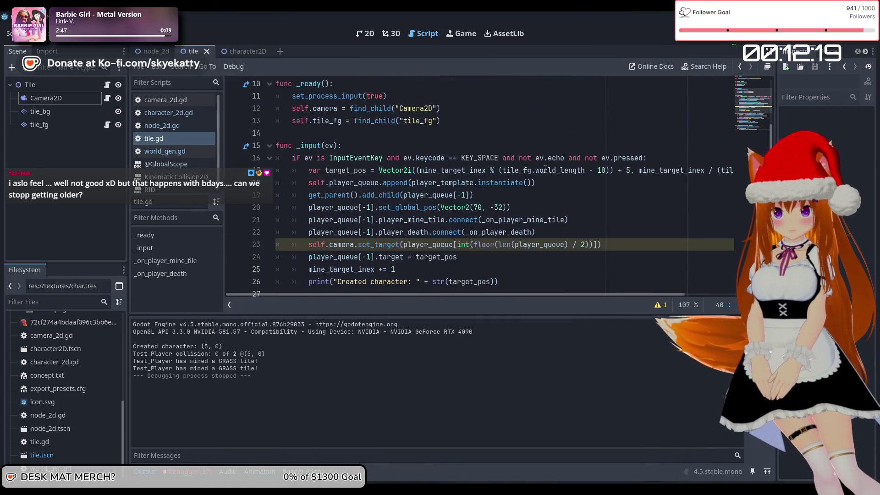
Save the tile.gd changes with Ctrl+S and bring up the camera_2d.gd script
click(463, 232)
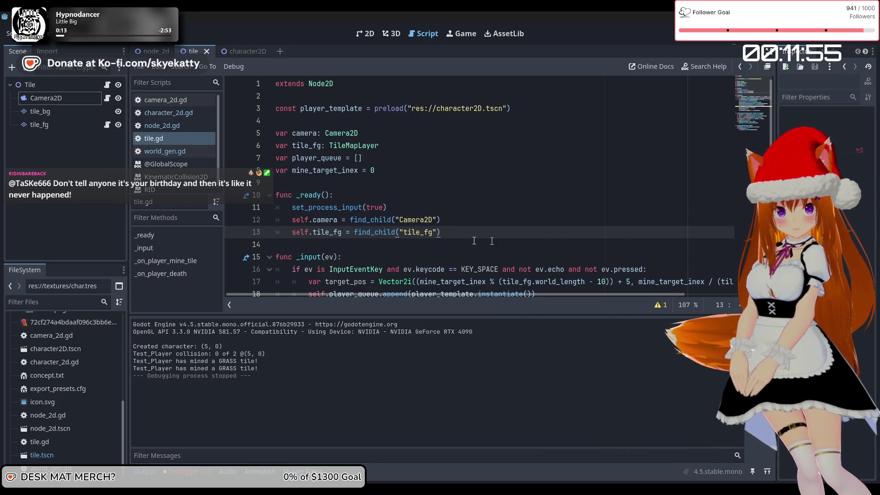
scroll(435, 229, down, 3)
scroll(435, 229, up, 3)
scroll(435, 229, down, 4)
scroll(434, 229, down, 1)
scroll(419, 218, up, 4)
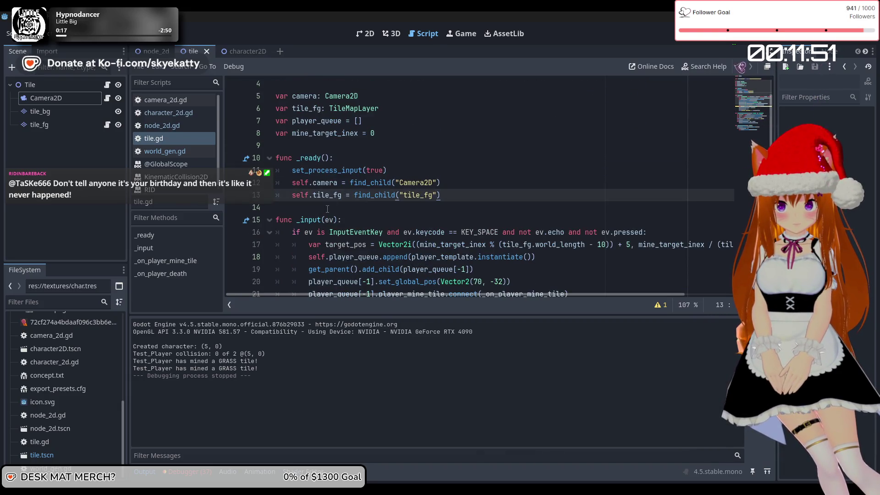
scroll(327, 209, up, 1)
click(451, 237)
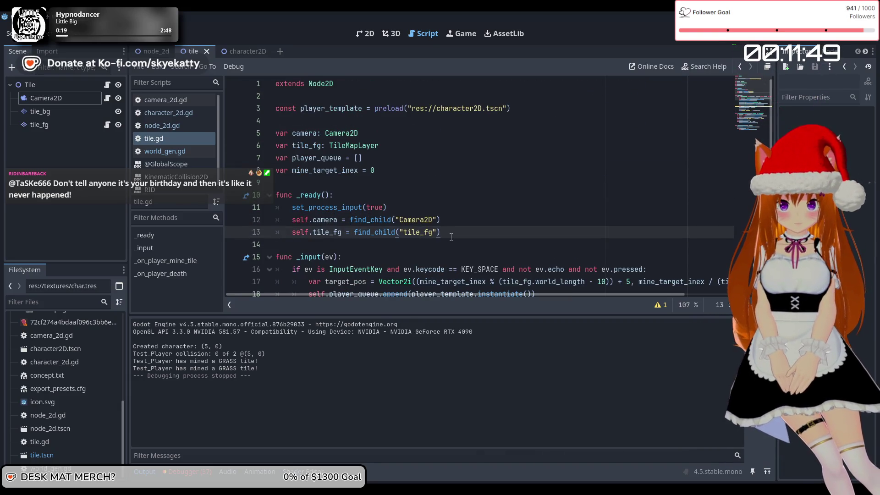
key(ctrl+s)
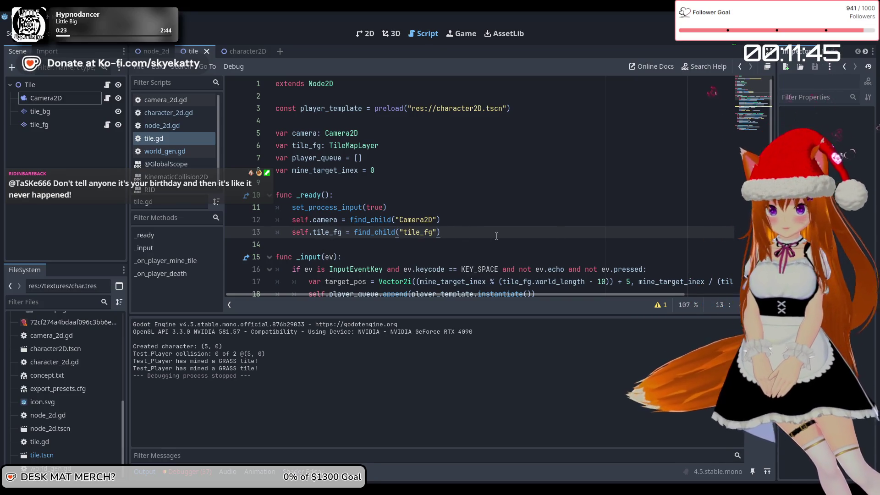
click(178, 103)
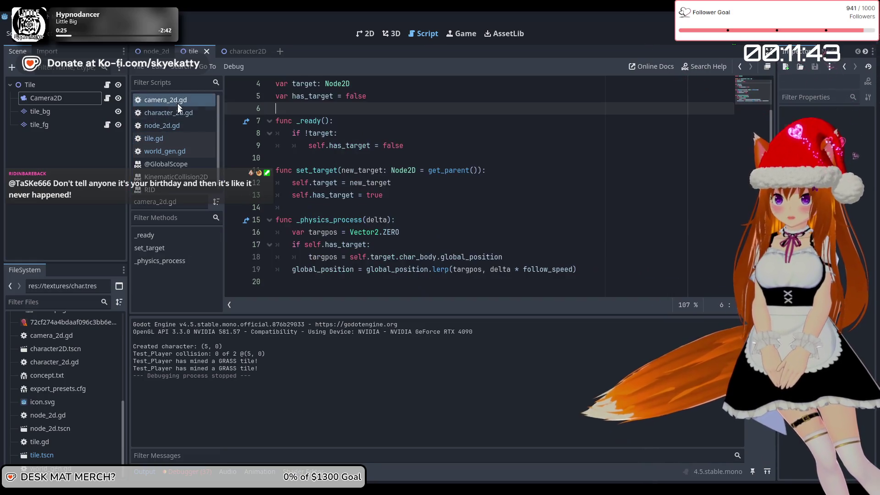
Return to tile.gd and look over its _input spawning code
click(180, 136)
scroll(451, 181, down, 3)
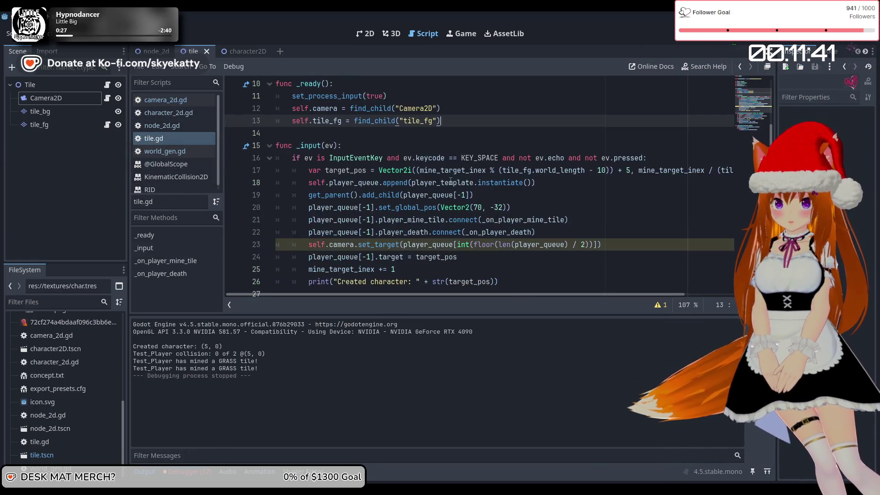
scroll(451, 181, up, 3)
scroll(451, 181, down, 4)
scroll(454, 179, up, 4)
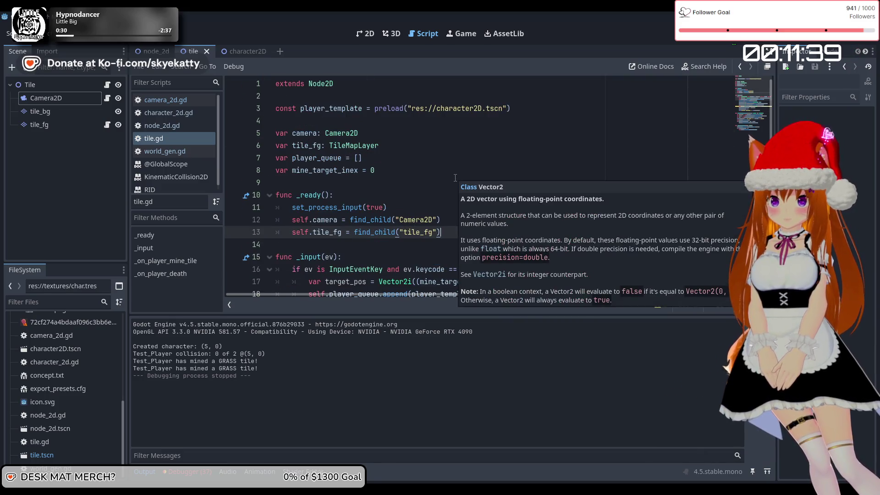
scroll(455, 178, down, 4)
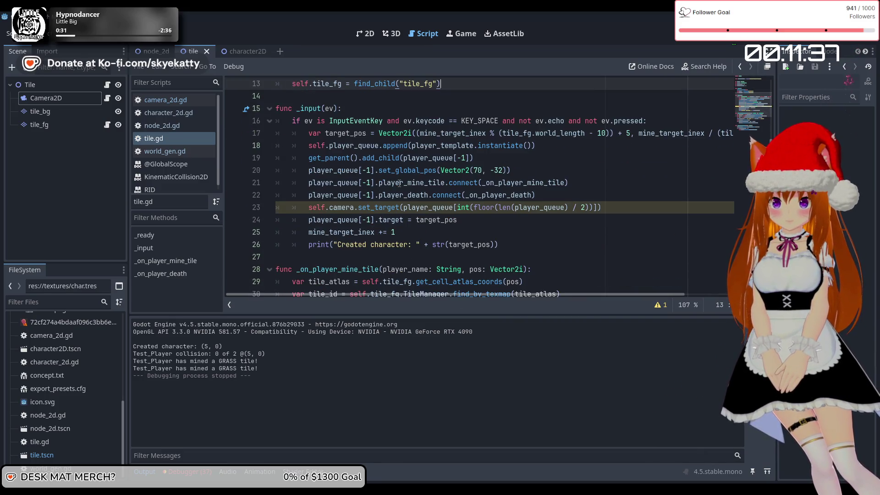
scroll(399, 183, up, 1)
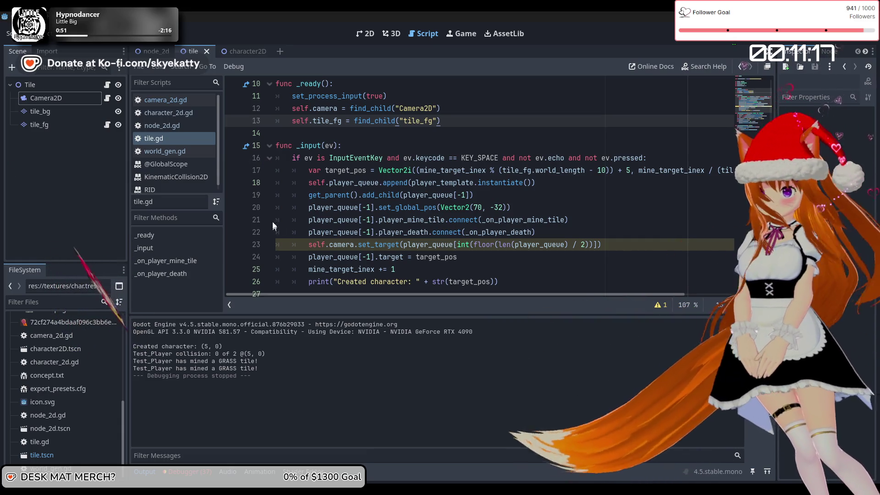
scroll(275, 216, down, 2)
scroll(279, 207, up, 4)
scroll(283, 201, down, 2)
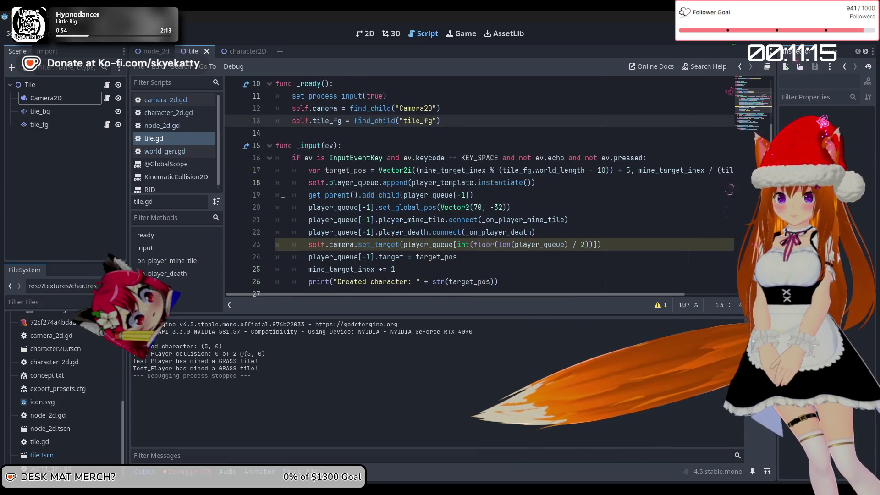
scroll(283, 201, down, 1)
scroll(293, 204, up, 2)
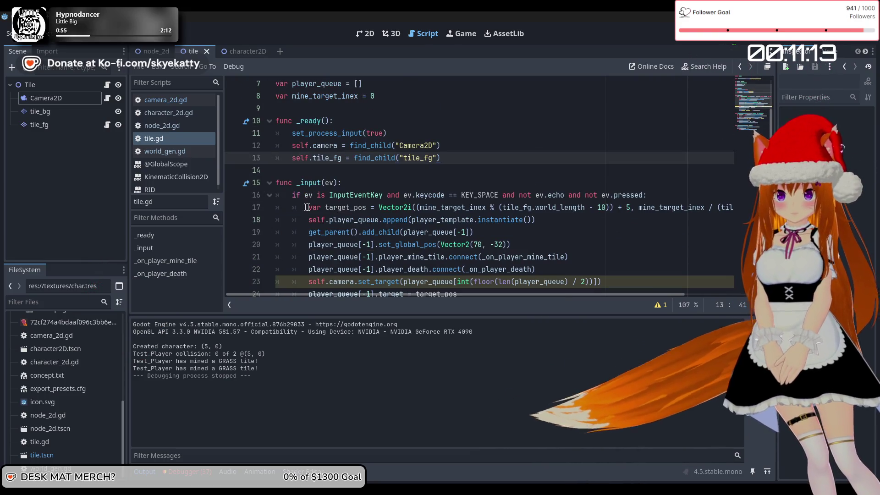
scroll(444, 229, down, 1)
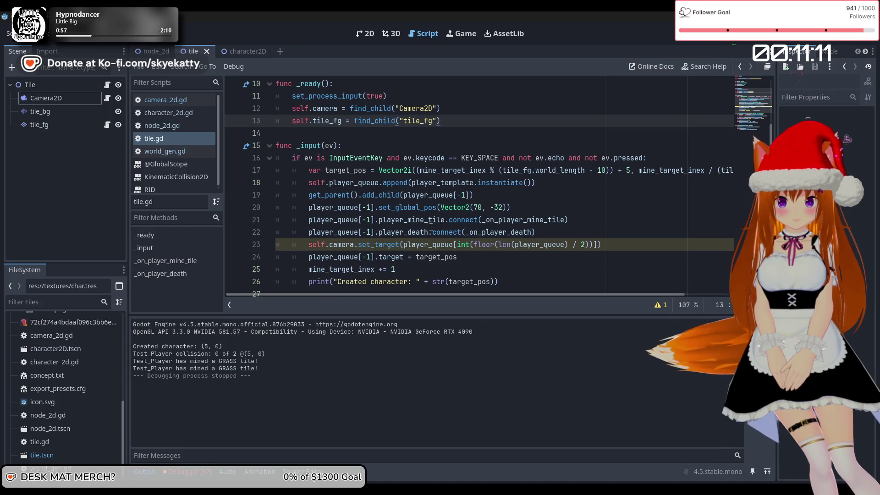
scroll(426, 229, down, 1)
Select the _input spawning and camera-target code, then place the caret on the blank line after _ready
mouse_move(512, 245)
mouse_down()
mouse_move(320, 172)
mouse_move(307, 138)
mouse_up()
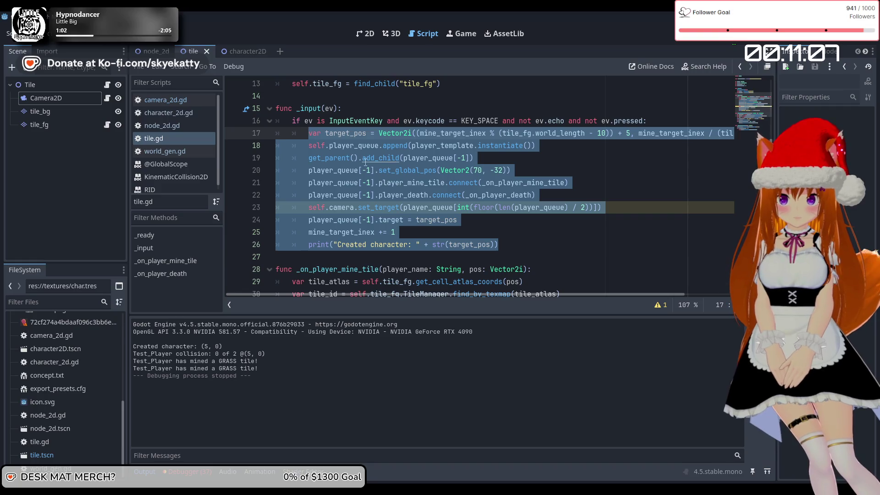
scroll(410, 185, up, 4)
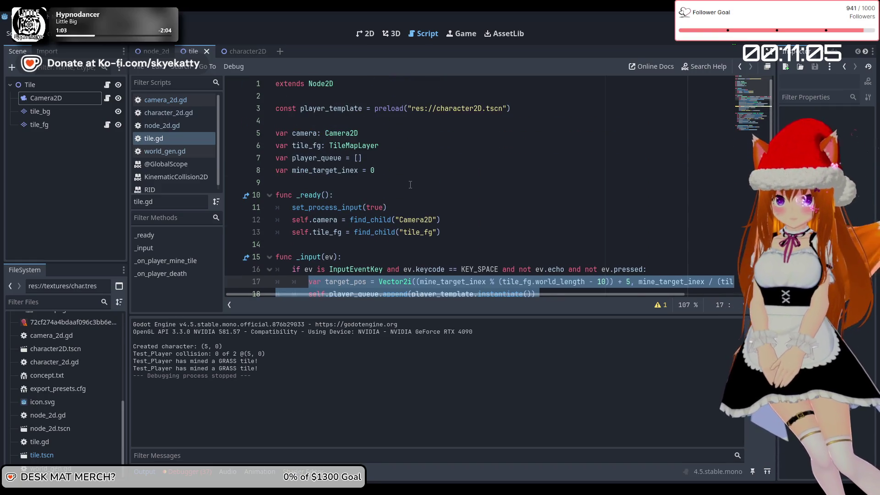
scroll(461, 228, down, 1)
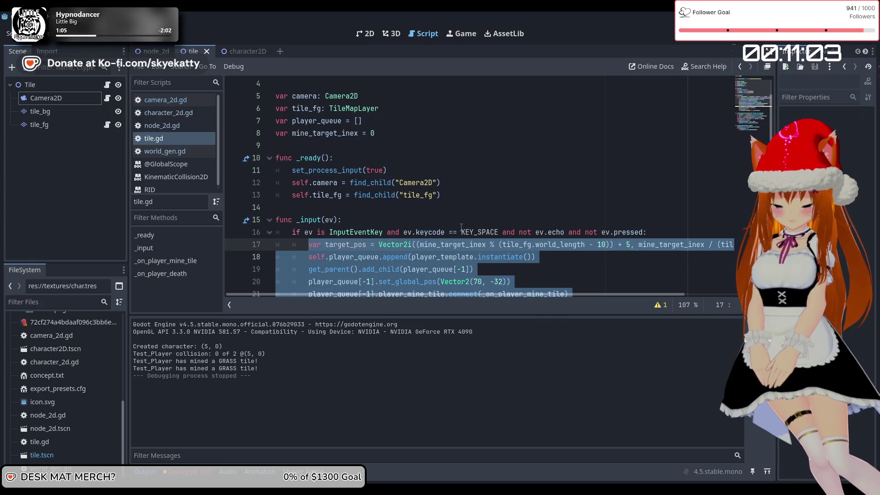
click(462, 203)
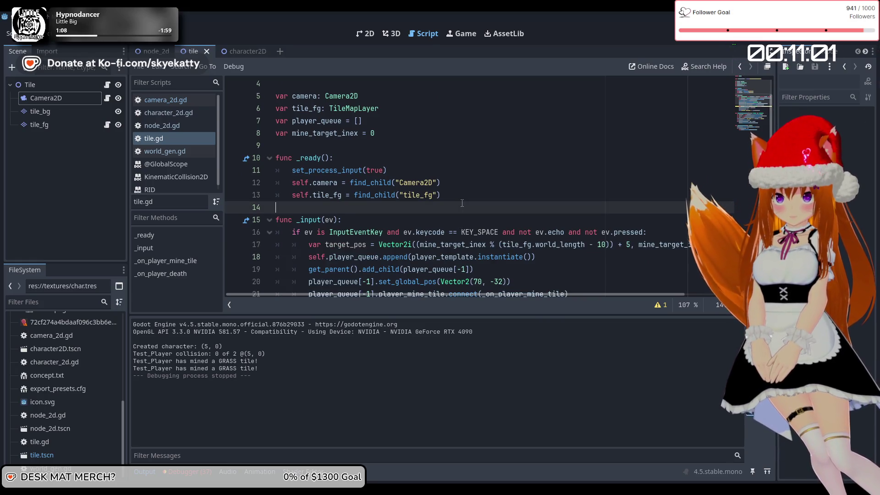
Add a new 'func _process(delta):' function below _ready
key(Return)
text(func)
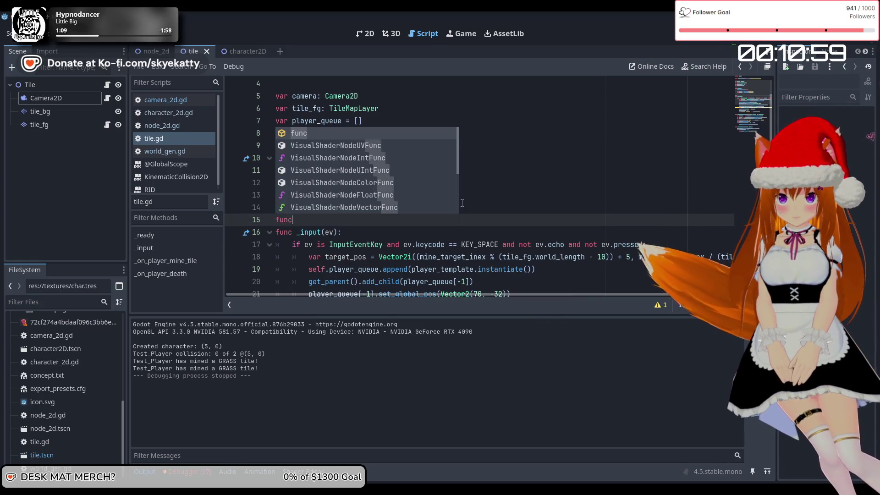
text( p)
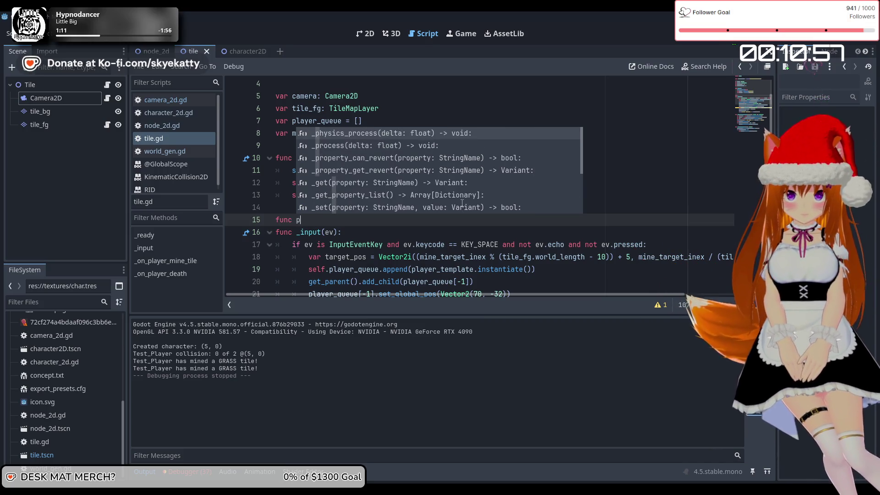
text(roc)
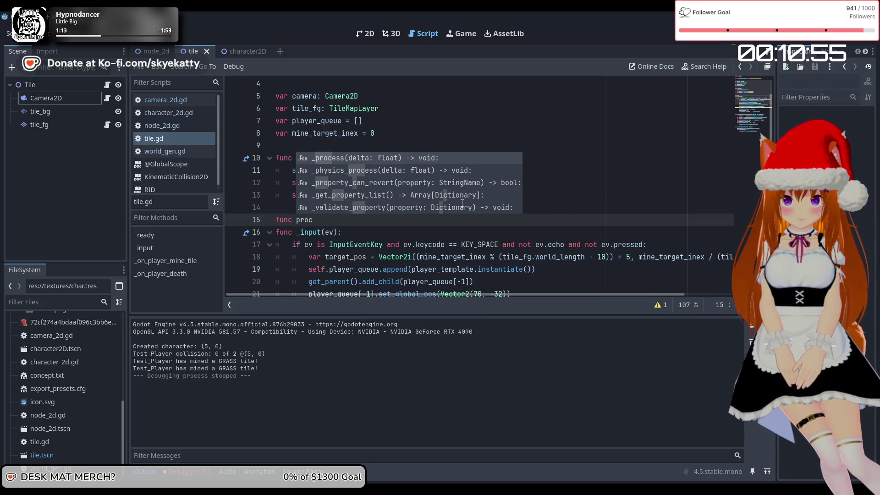
text(ess*()
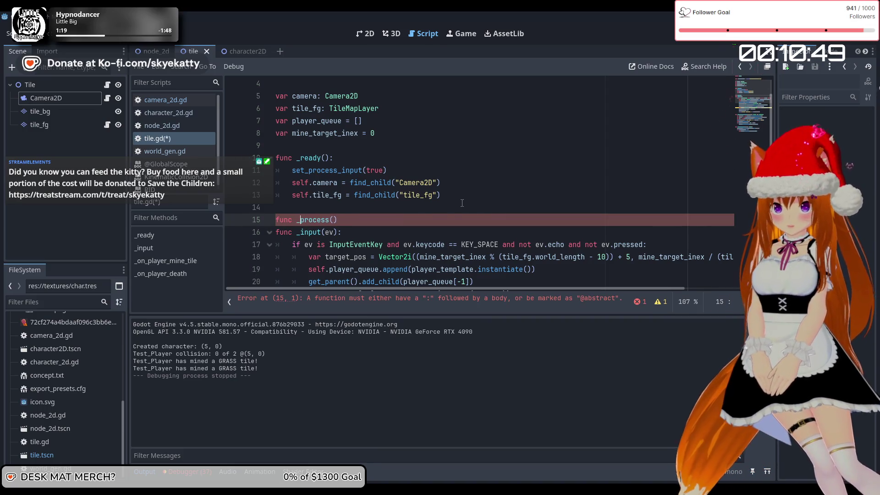
key(End)
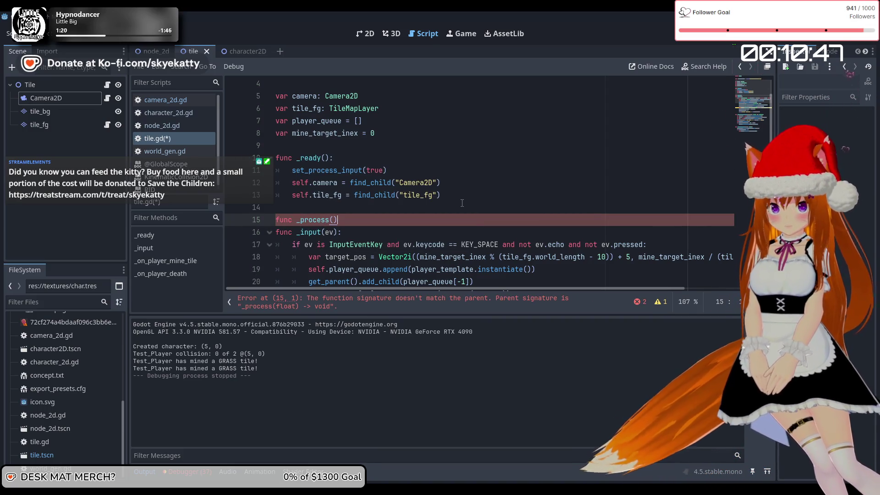
key(Left)
text(delta))
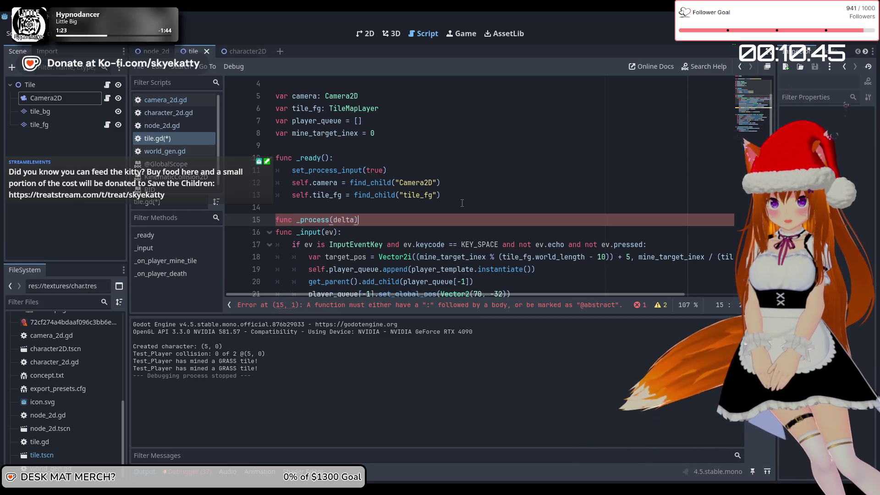
text(:)
key(Return)
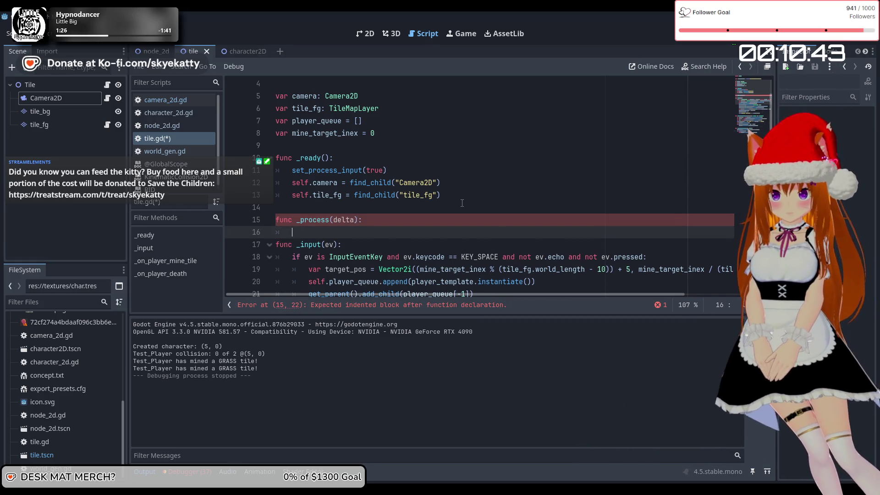
Paste the spawning code into _process, delete its print line, and select the over-indented lines
key(ctrl+v)
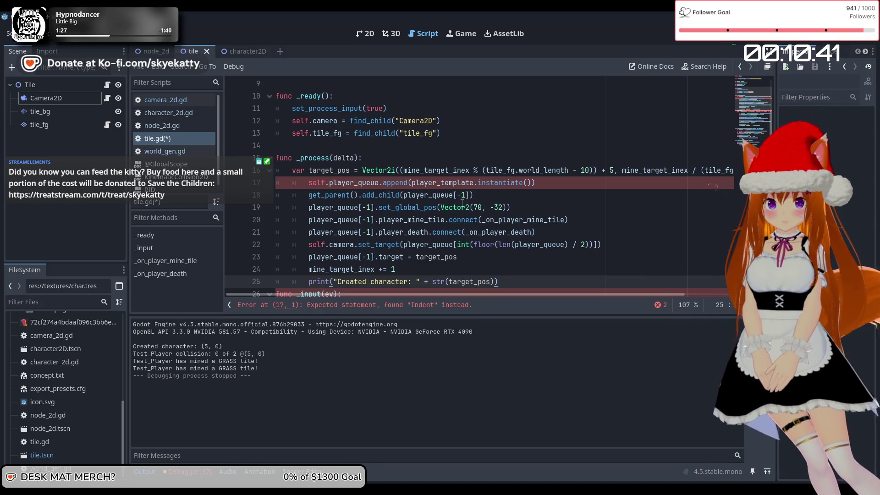
key(Return)
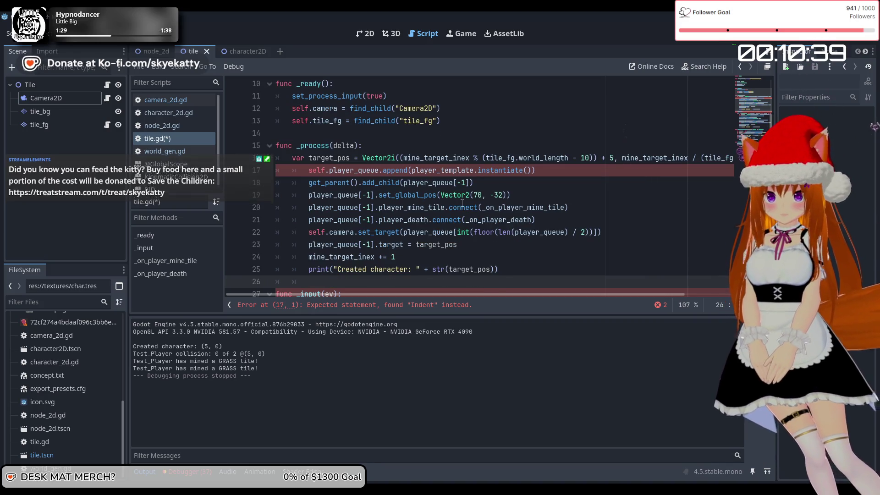
scroll(459, 151, down, 2)
drag(499, 192, 225, 192)
key(BackSpace)
key(BackSpace)
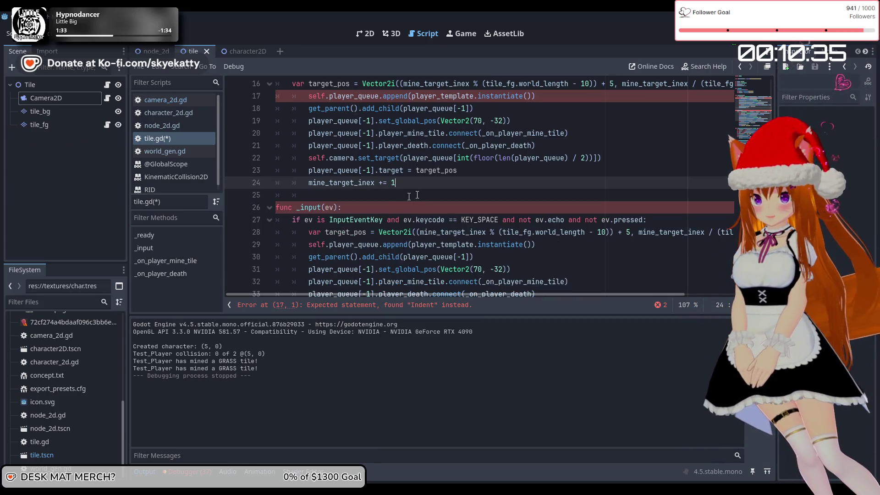
scroll(446, 185, up, 2)
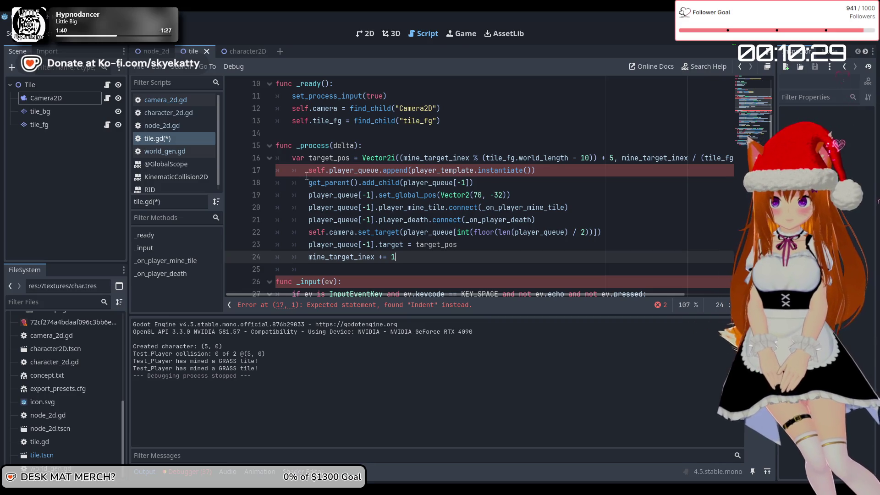
drag(312, 173, 449, 254)
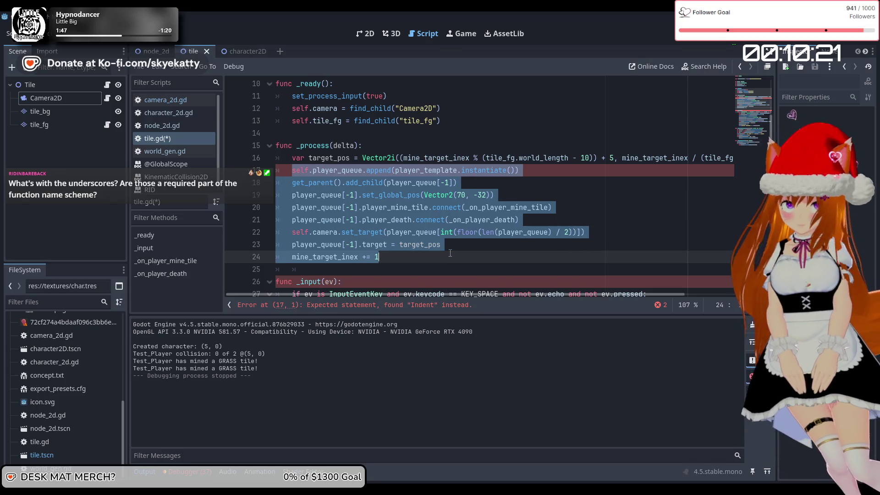
Un-indent the _process body by one level to clear the indent error
key(shift+Tab)
click(409, 207)
click(384, 258)
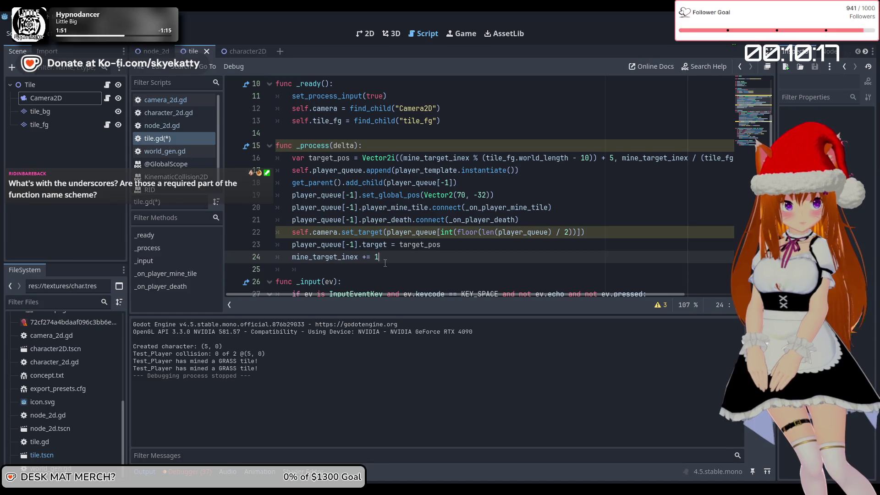
scroll(369, 260, down, 1)
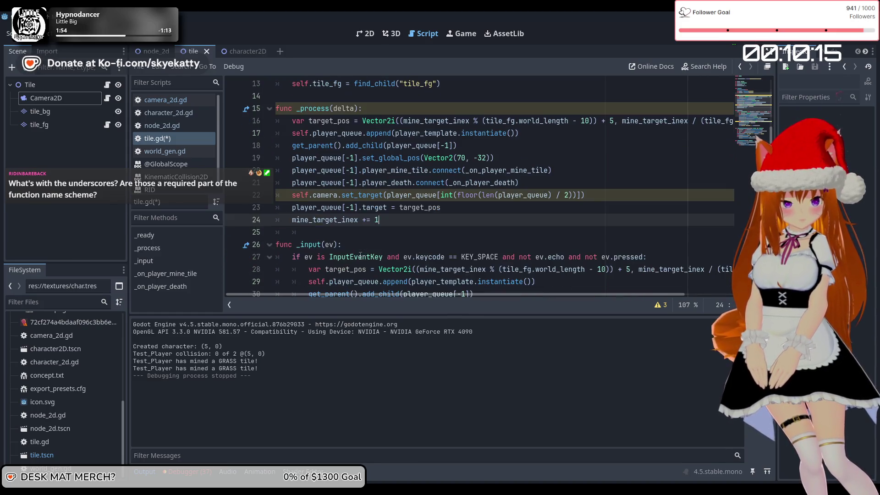
click(314, 245)
click(314, 109)
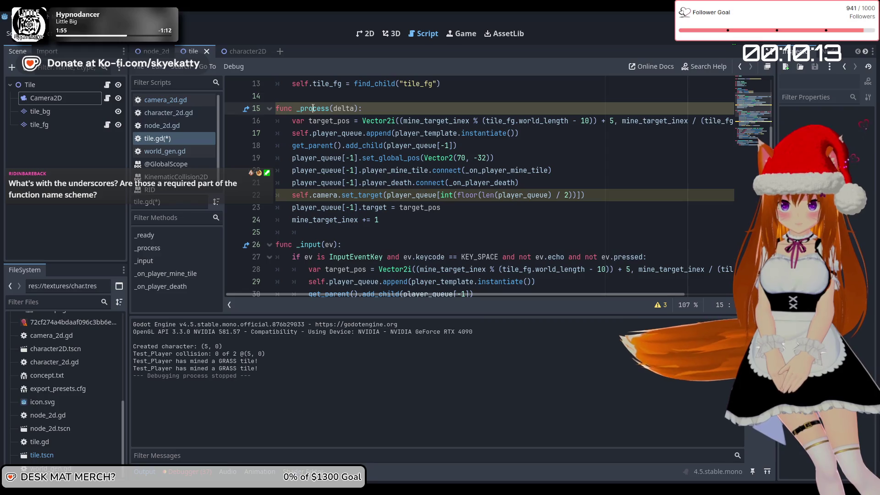
Check the _process code and add_child line, then save and run the game with F5
scroll(350, 214, up, 2)
scroll(334, 220, up, 1)
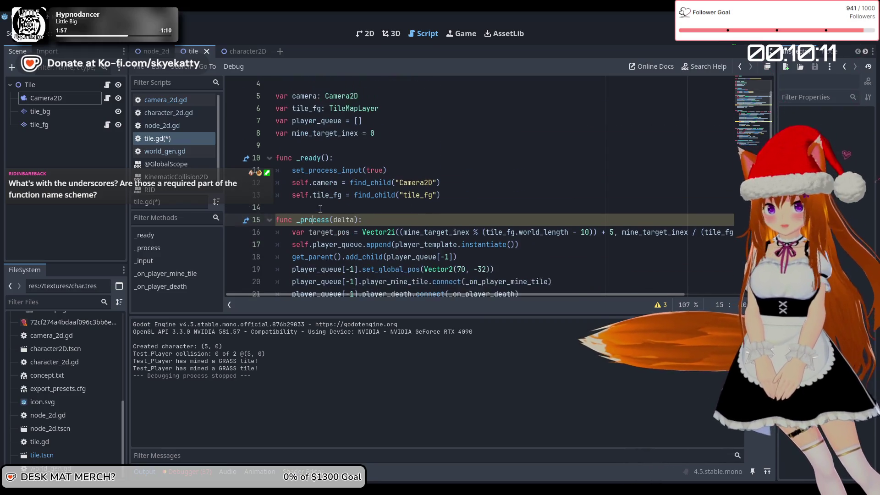
scroll(312, 192, down, 3)
click(282, 147)
click(316, 109)
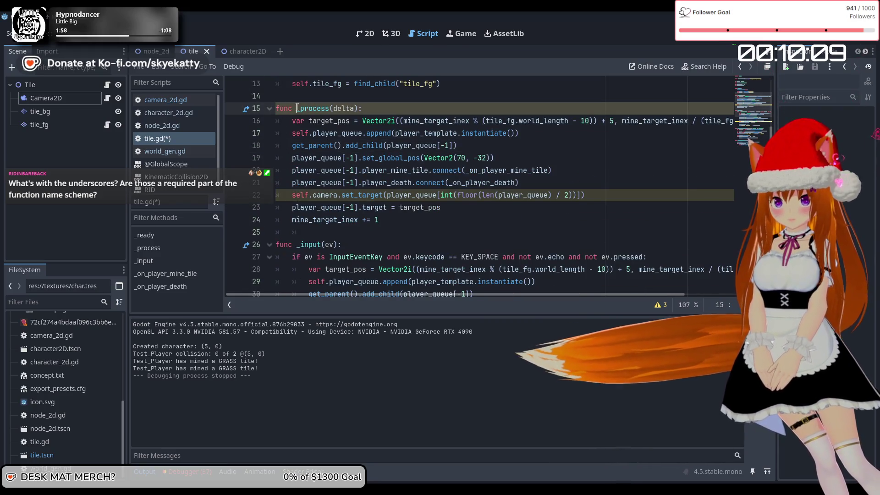
click(409, 145)
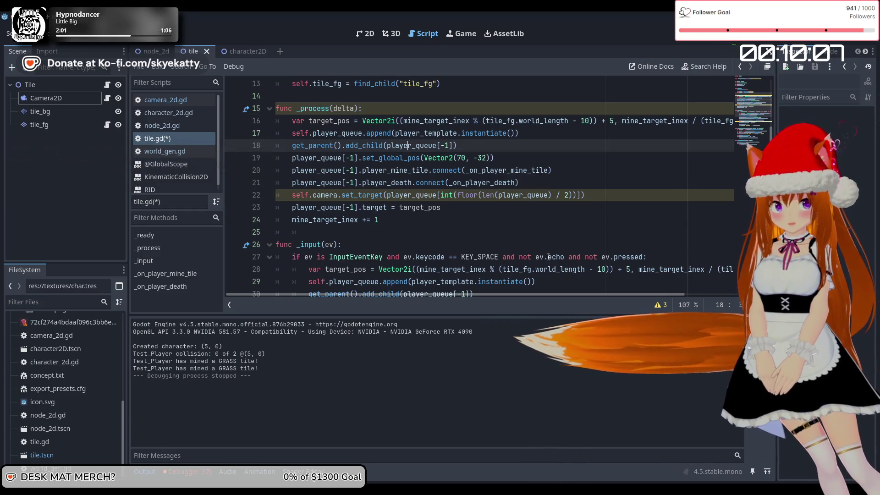
scroll(358, 234, down, 2)
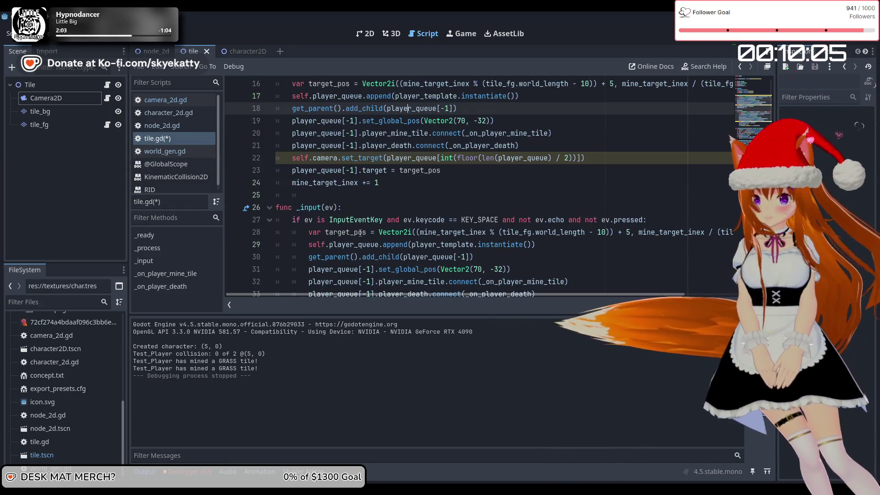
scroll(356, 233, up, 5)
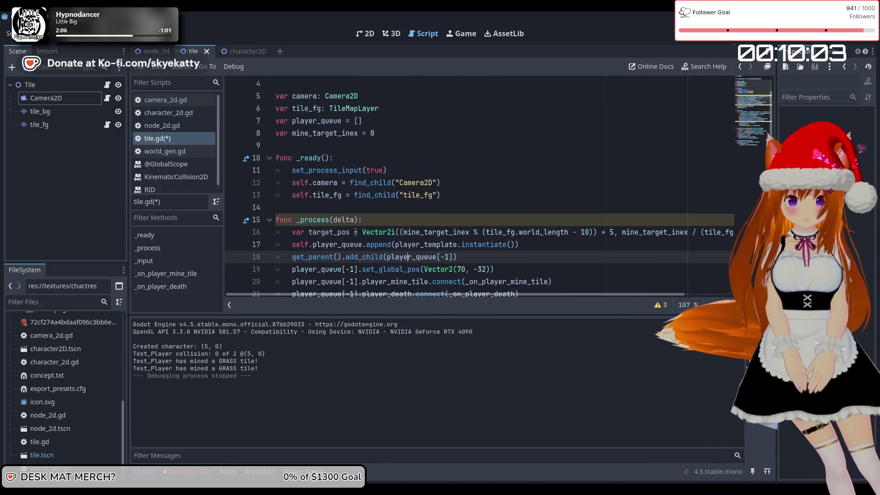
scroll(355, 232, up, 1)
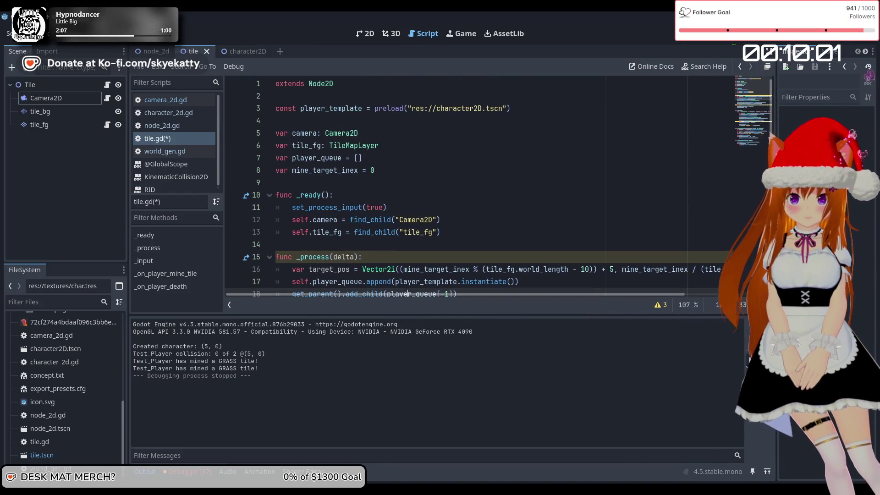
key(F5)
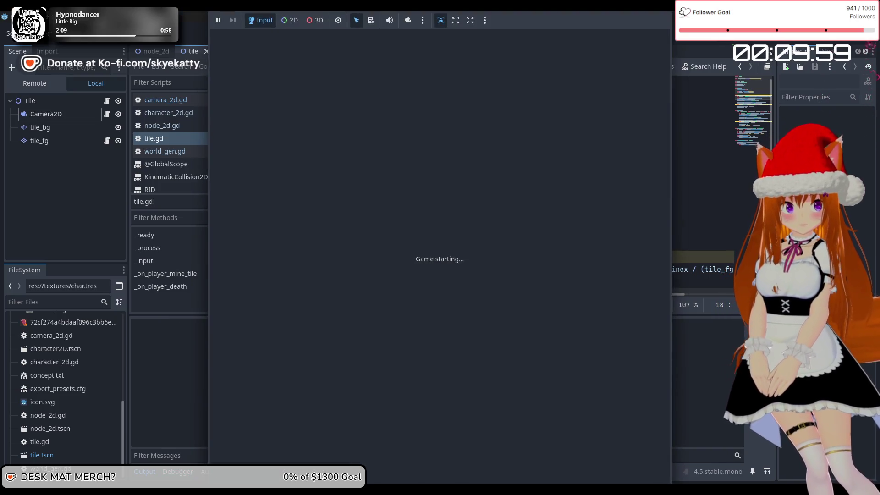
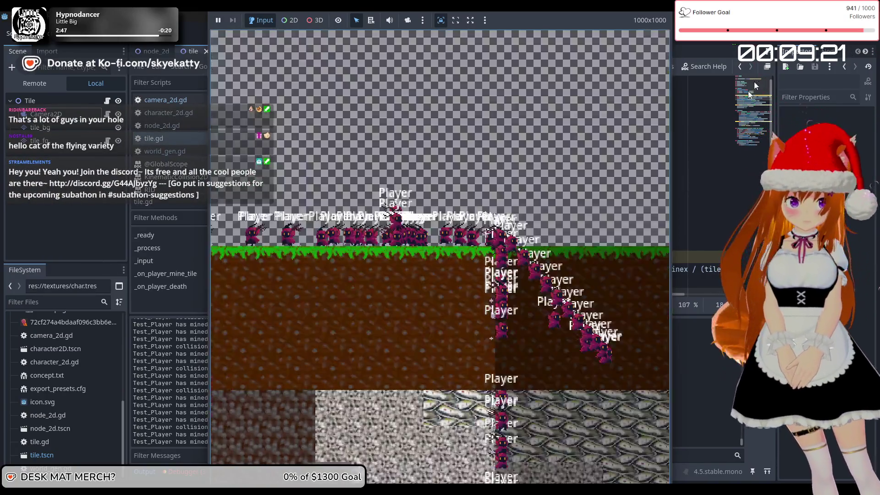
Stop the running game and place the cursor at the end of tile.gd's _process header
key(F8)
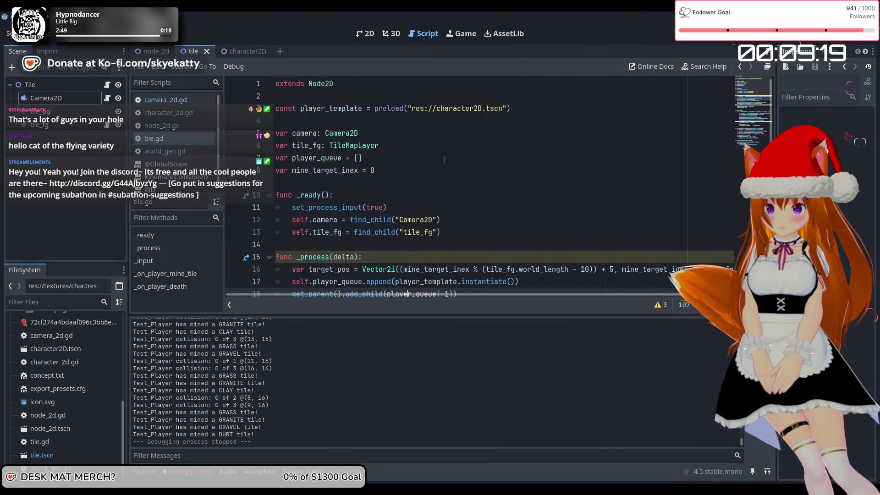
scroll(444, 159, down, 7)
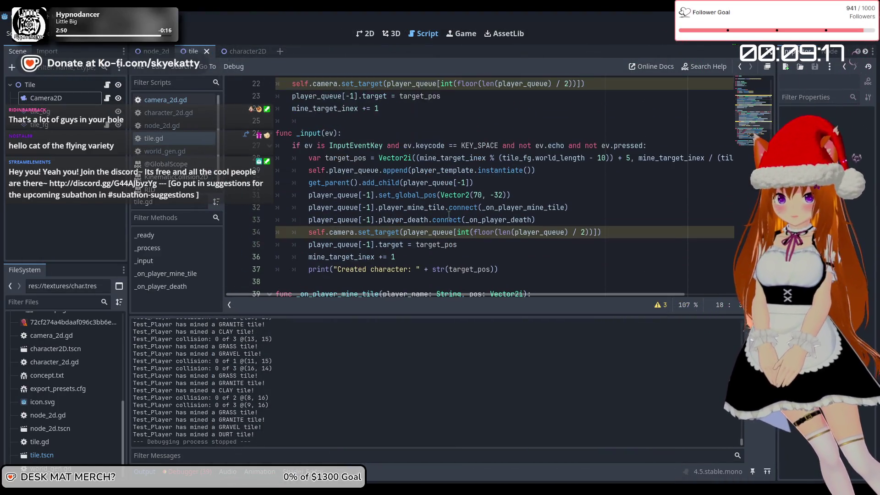
scroll(449, 213, up, 3)
scroll(448, 213, up, 1)
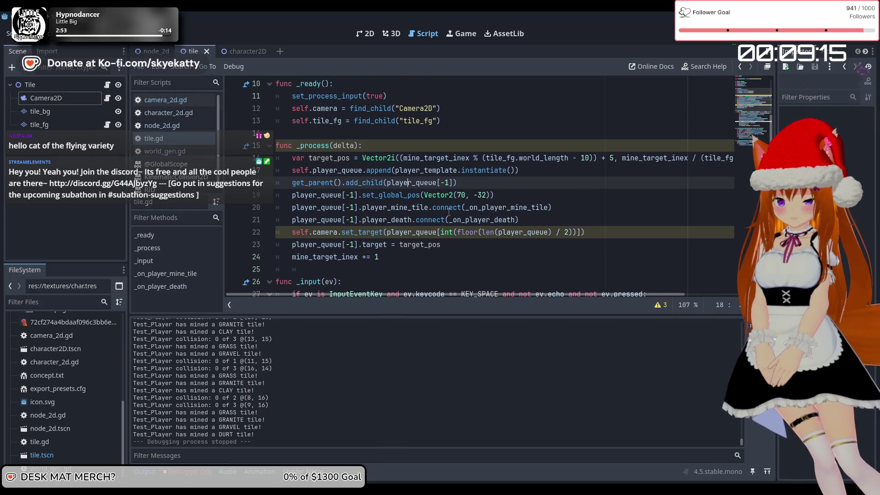
scroll(394, 192, up, 2)
scroll(393, 192, down, 5)
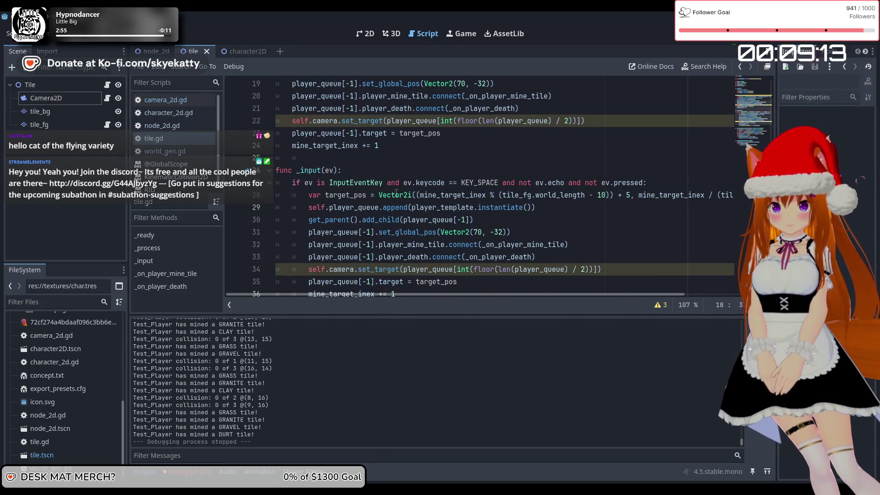
scroll(394, 191, up, 4)
click(389, 183)
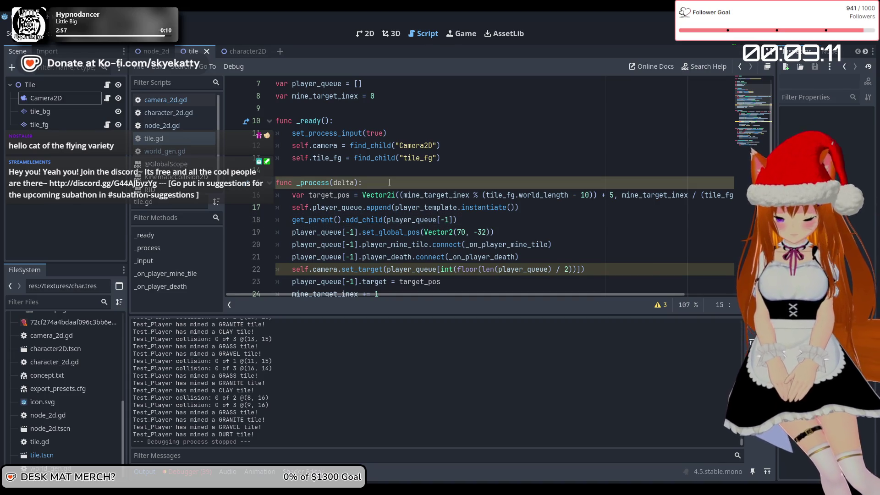
Add an 'if spawn:' line at the top of _process and indent the spawning code beneath it
key(Return)
text(pawn:)
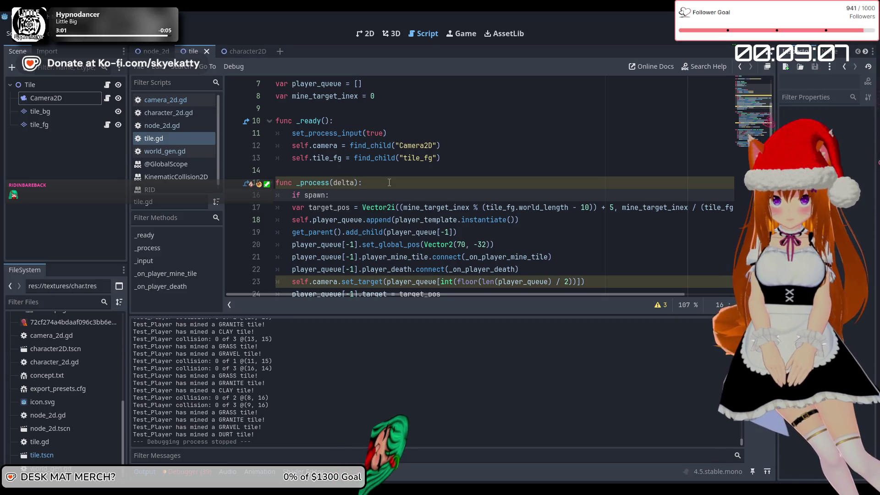
mouse_move(276, 194)
mouse_down()
mouse_move(399, 271)
mouse_move(403, 293)
mouse_move(430, 174)
mouse_up()
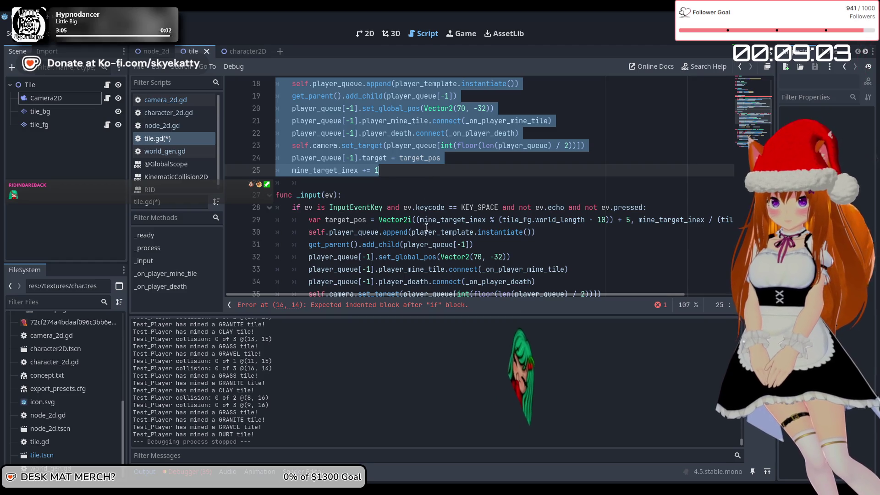
key(Tab)
scroll(458, 237, up, 2)
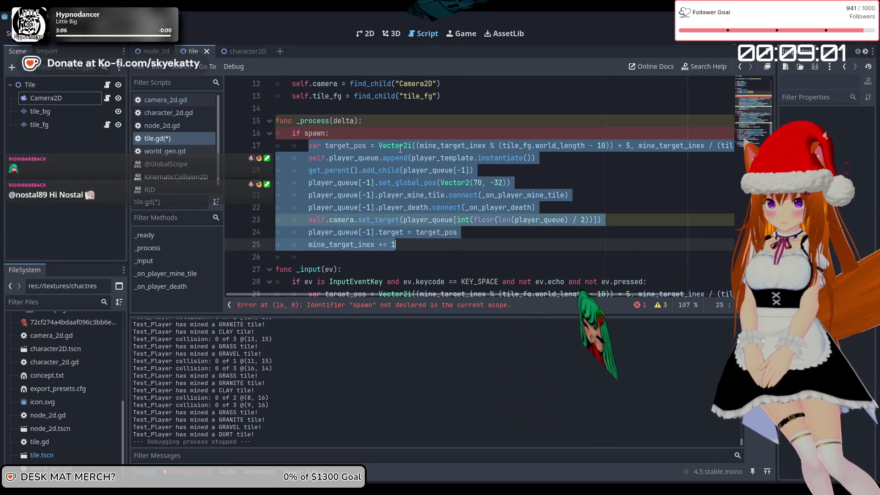
scroll(435, 206, up, 4)
click(415, 175)
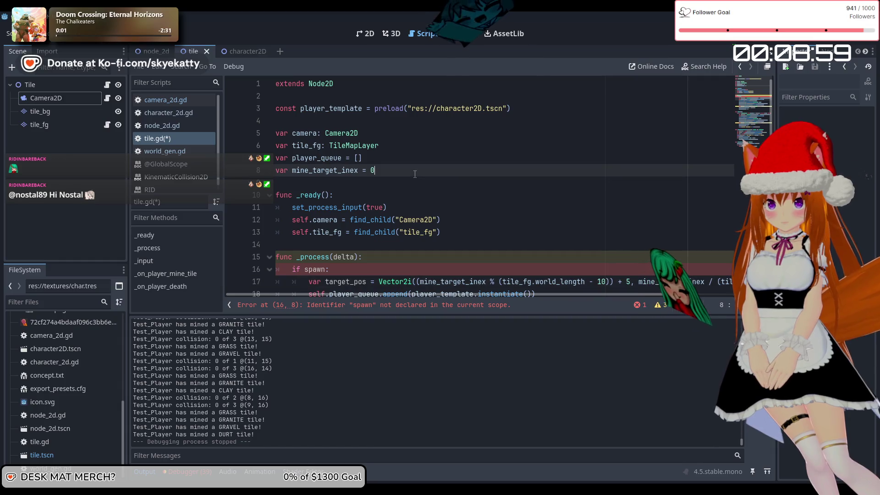
Declare 'var spawn = true' on a new line after the existing variable declarations
key(Return)
key(Return)
text(var spaw)
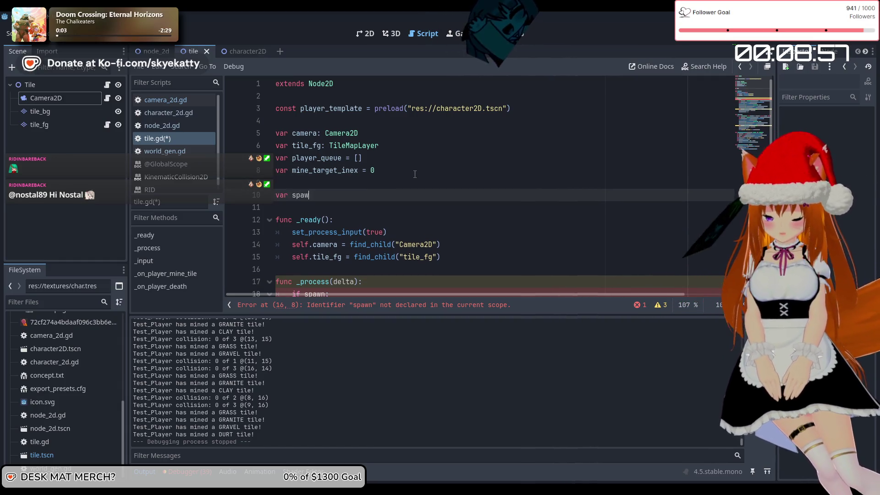
text(n)
scroll(423, 175, down, 6)
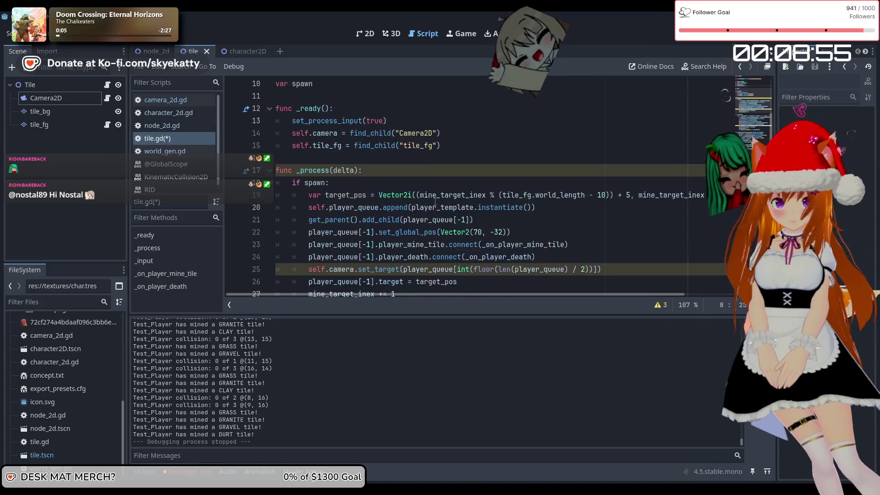
scroll(325, 216, down, 3)
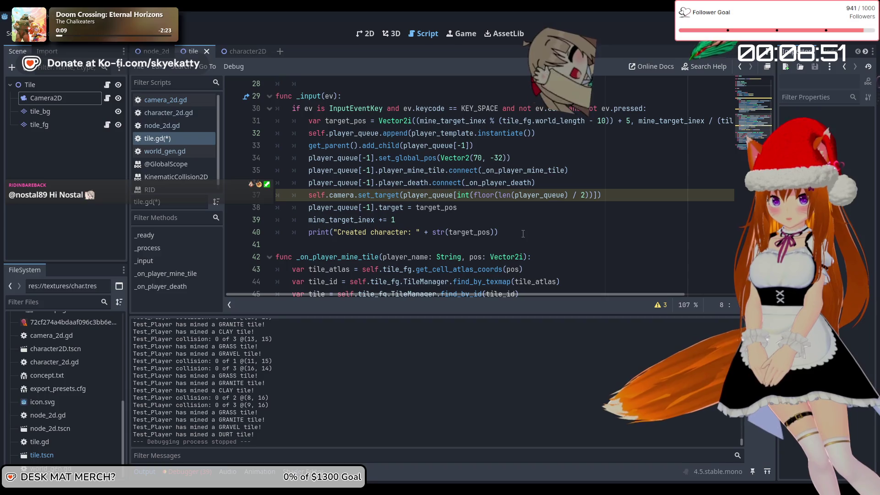
click(452, 229)
scroll(451, 224, up, 6)
scroll(451, 224, up, 3)
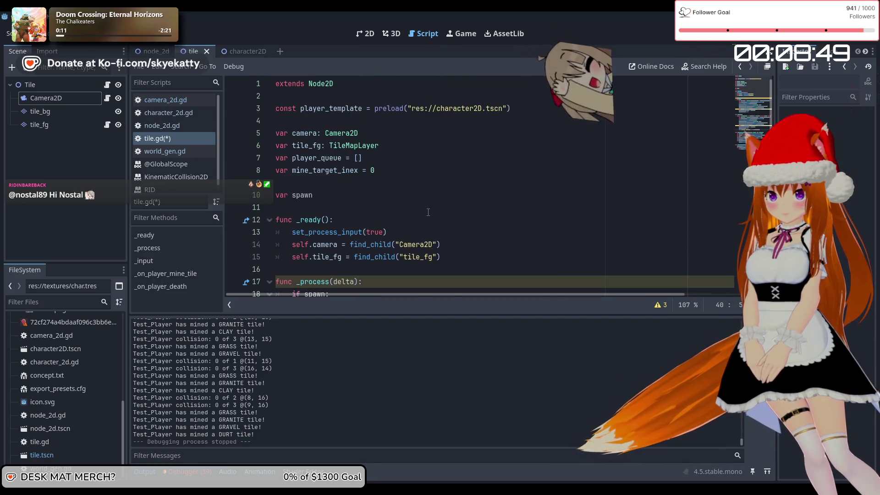
click(360, 198)
text(= )
text(true)
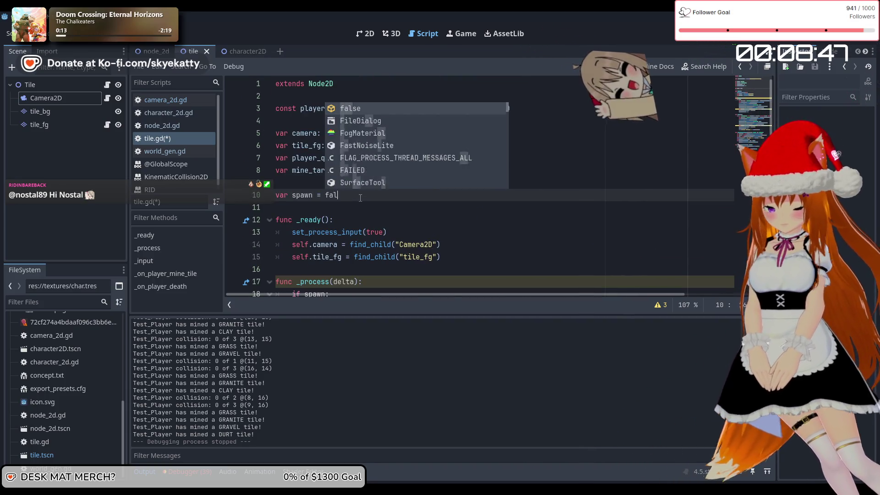
click(402, 183)
scroll(422, 202, down, 6)
scroll(422, 202, up, 2)
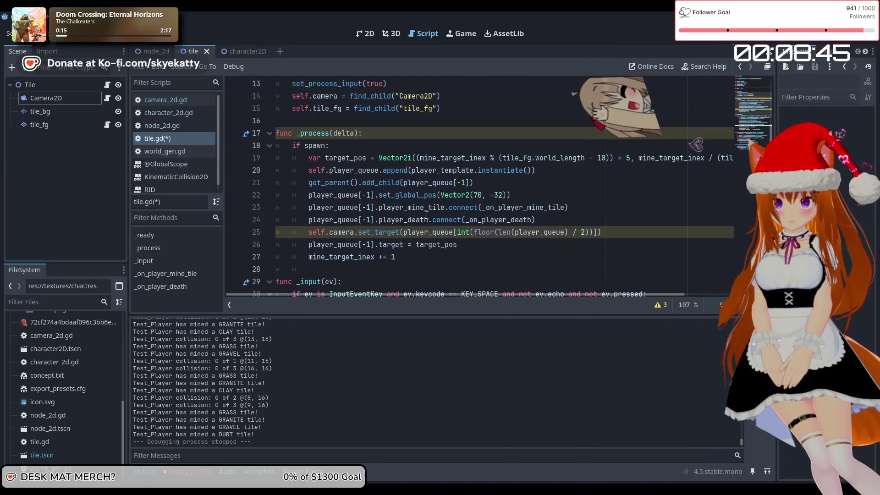
click(424, 256)
scroll(439, 266, down, 3)
scroll(439, 266, down, 1)
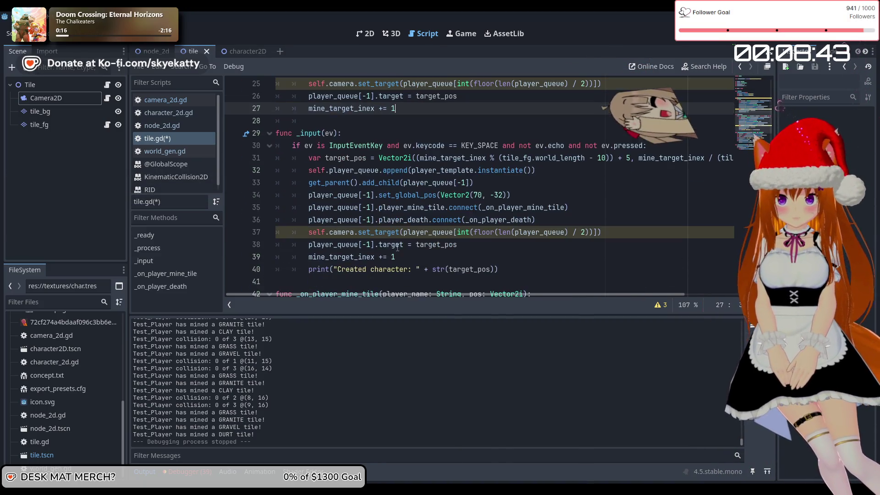
Replace the space-key spawning code in _input with 'spawn = !spawn' and run the project
drag(517, 270, 310, 161)
text(spawn = )
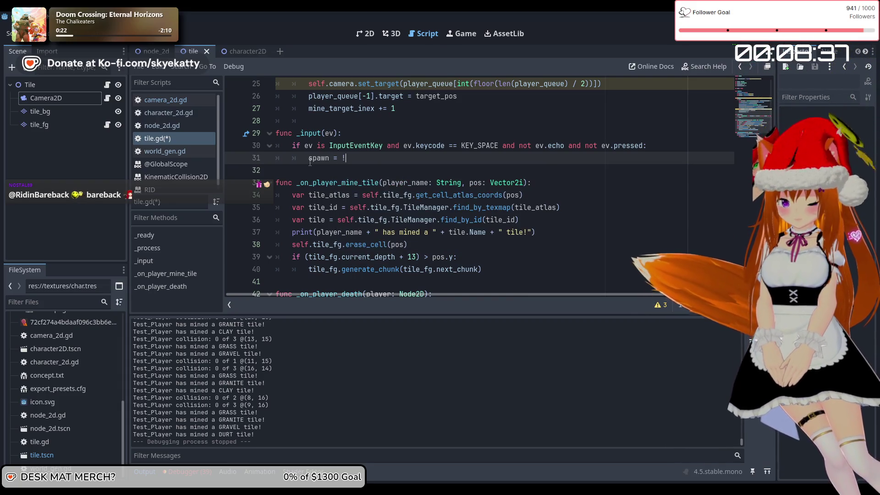
text(!spawn)
key(Escape)
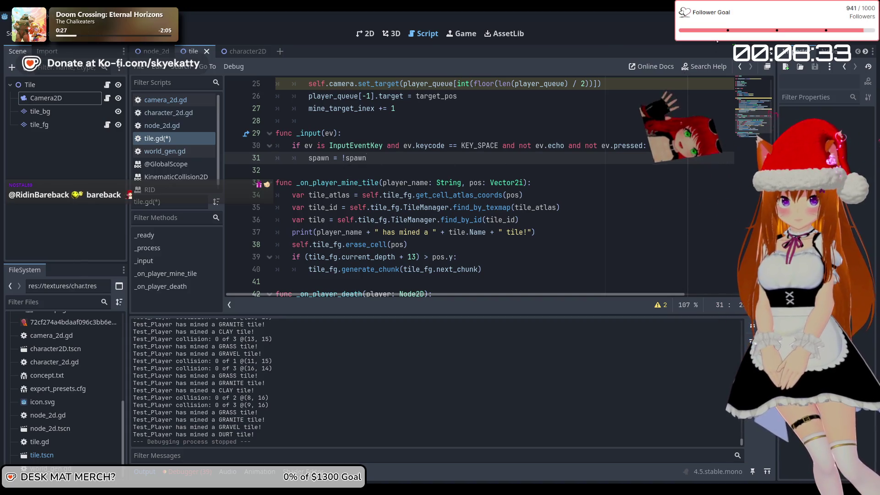
key(F5)
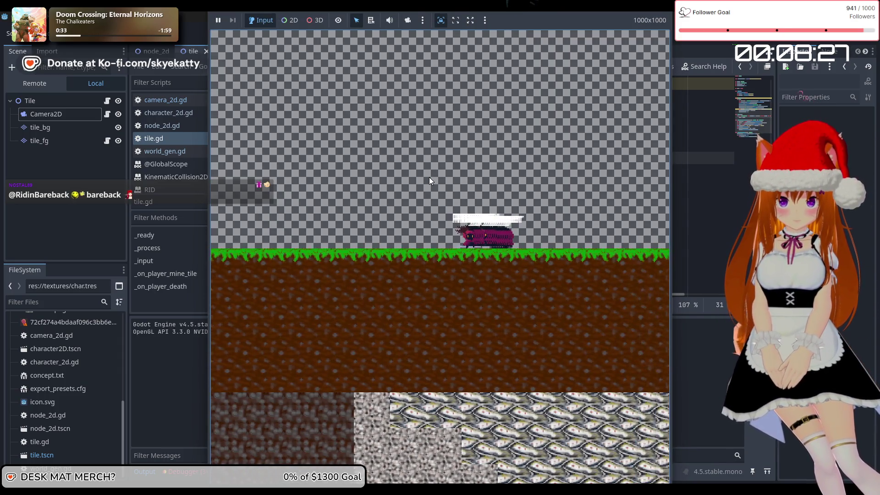
Spawn more players and steer them down, then rightward, digging a stepped tunnel through the dirt
key(Left)
key(Down)
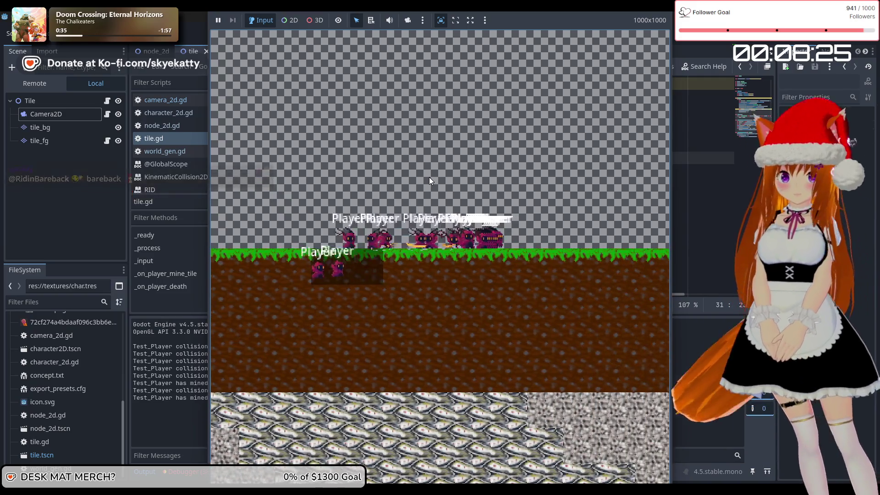
key(Right)
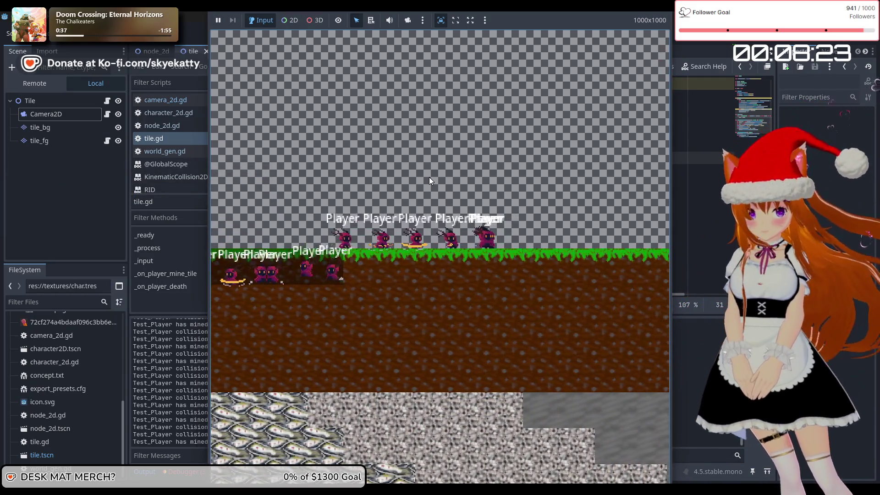
key(Right)
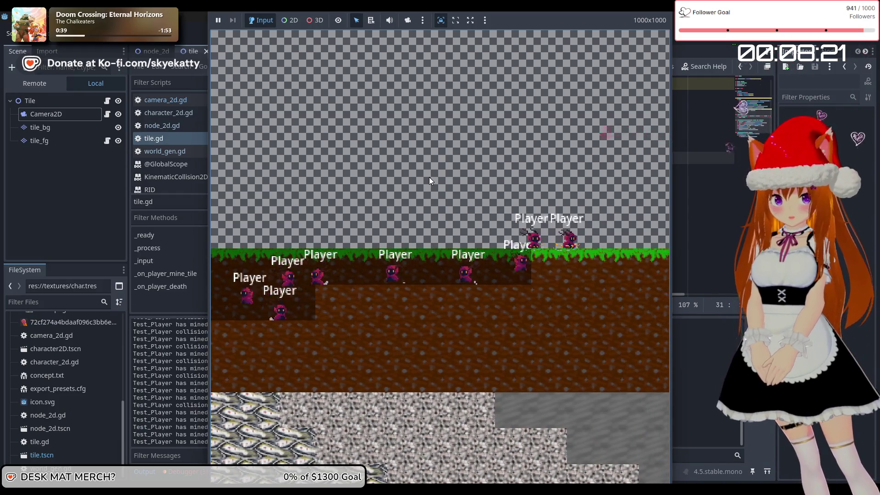
key(Right)
key(Right)
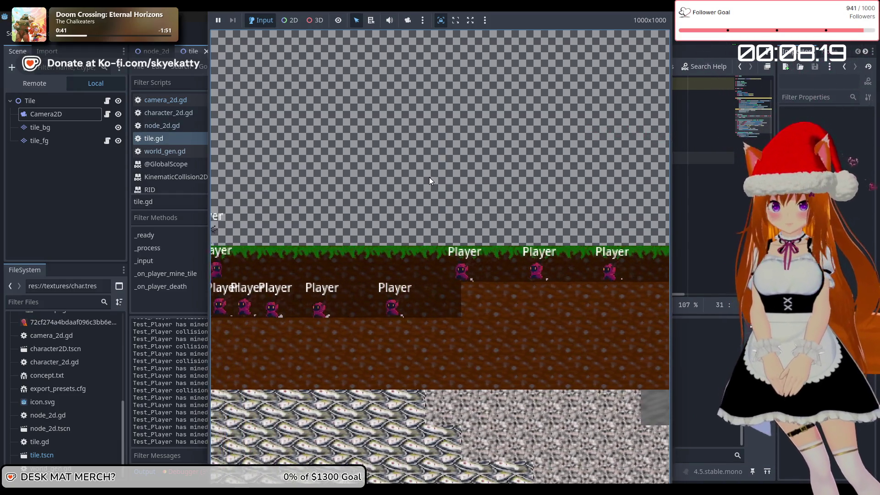
key(Right)
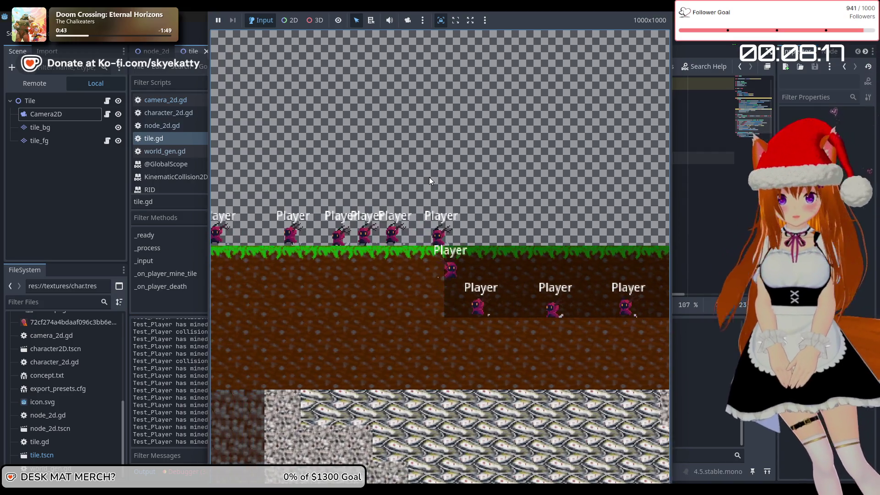
key(Right)
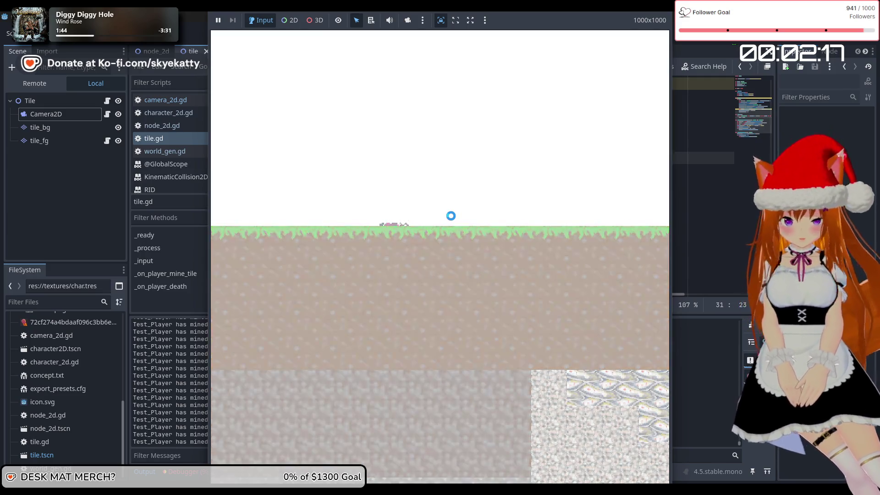
Dismiss the not-responding warning and keep waiting while the game runs
click(428, 285)
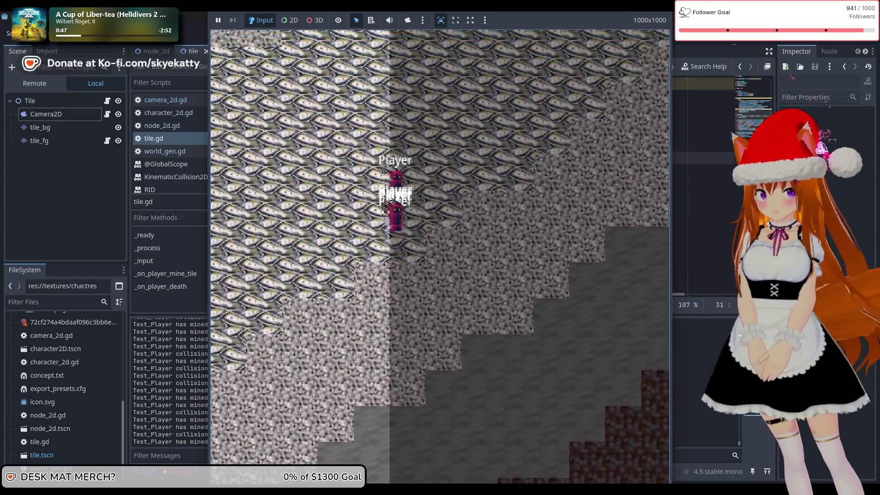
Stop the running game and return to the tile.gd code
key(F8)
In character_2d.gd, widen the velocity clamps on lines 103–104 to -200/200 and relaunch the game
scroll(421, 201, down, 2)
click(420, 196)
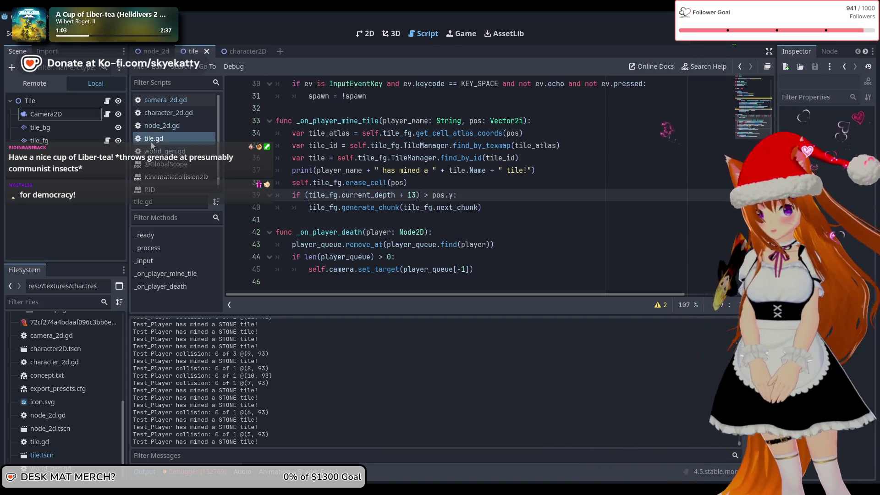
click(167, 112)
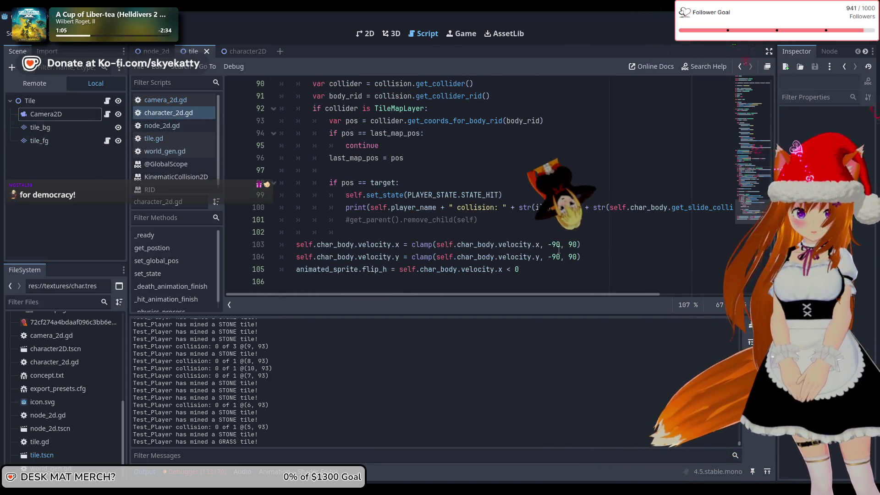
click(558, 245)
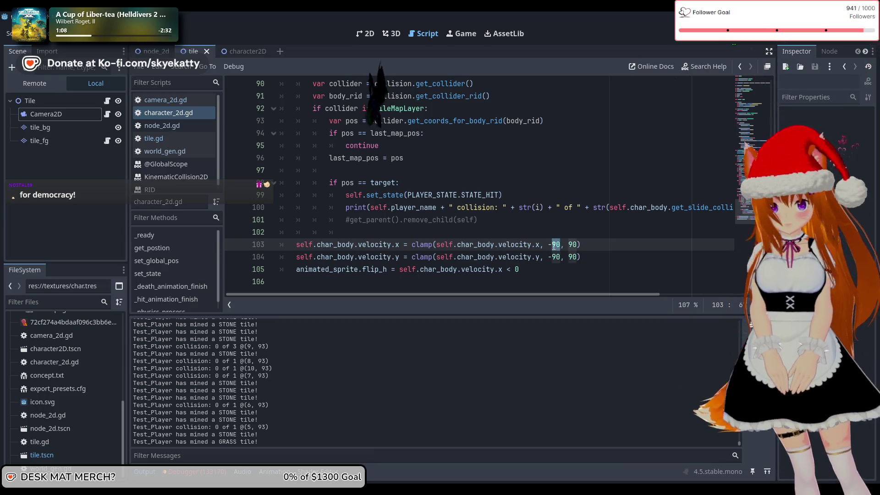
text(20)
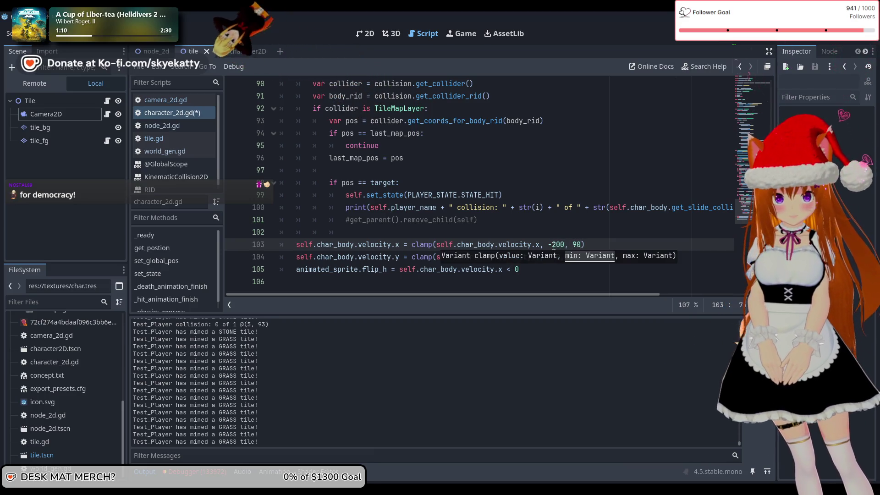
key(Up)
key(Up)
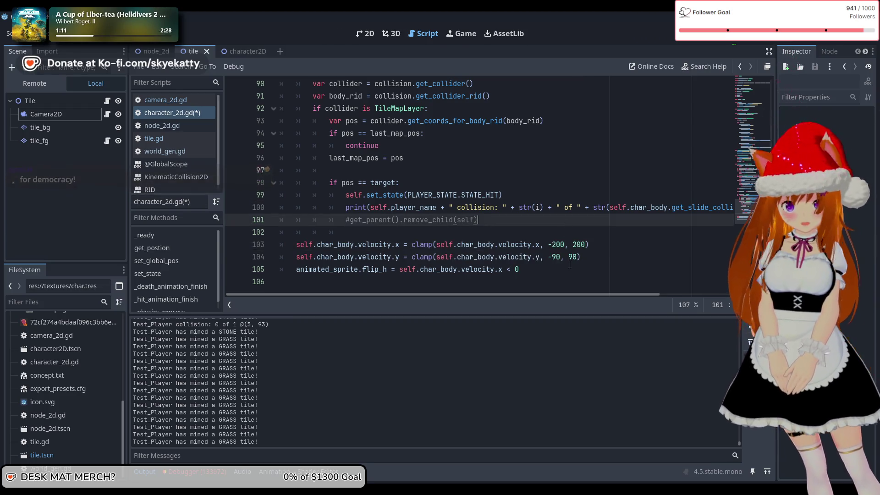
click(561, 256)
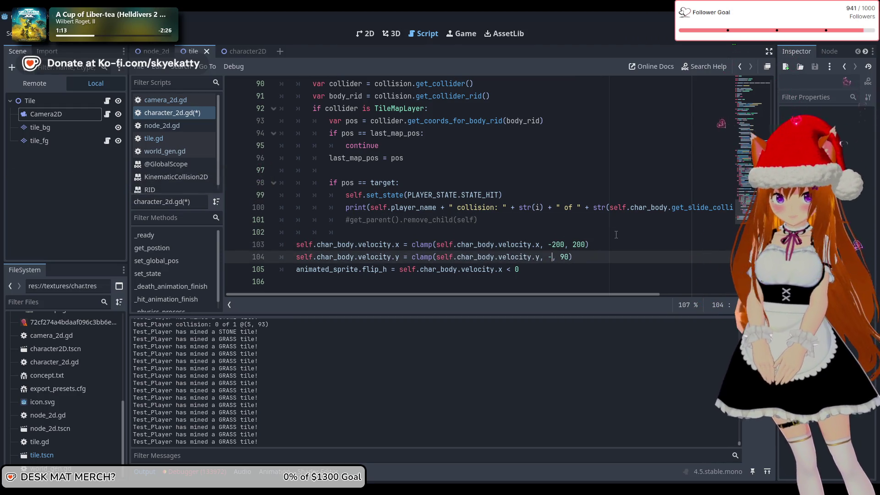
text(200)
click(577, 257)
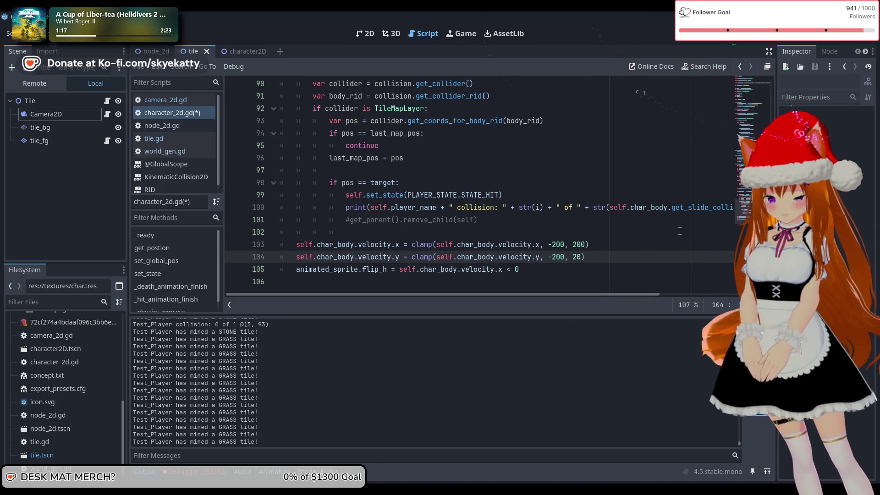
text(0)
key(F8)
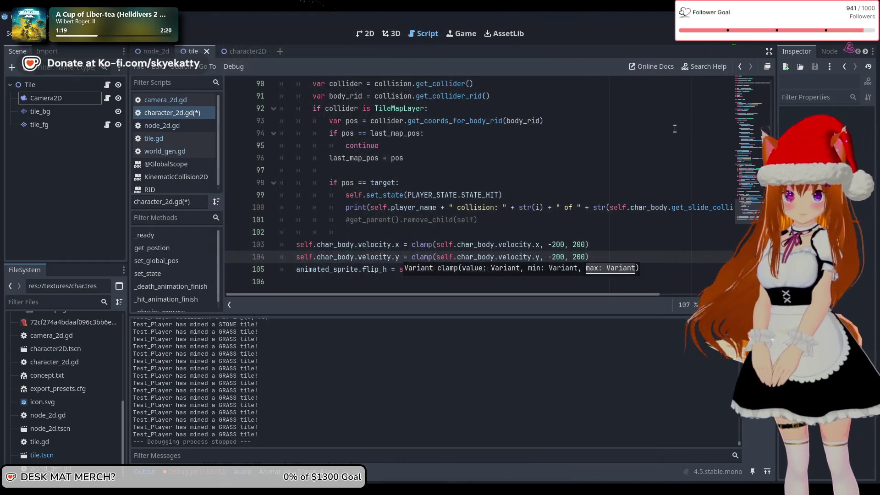
key(F5)
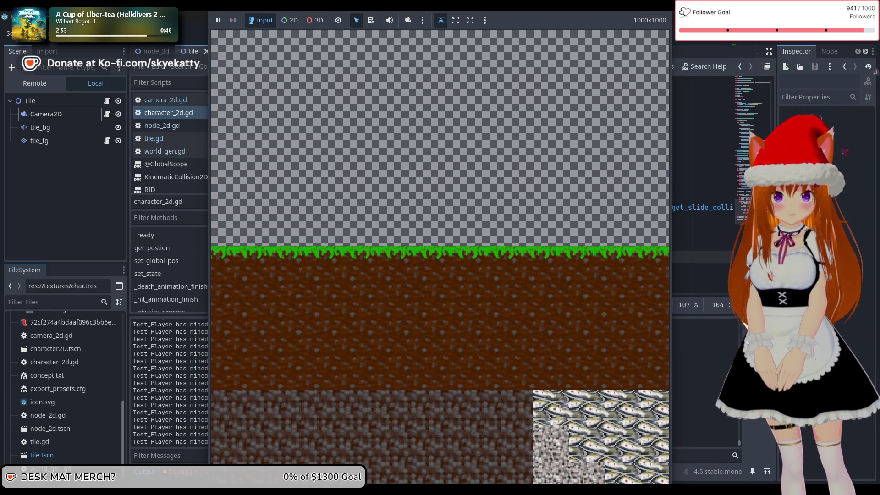
Stop the game test to end debugging and return to character_2d.gd
key(F8)
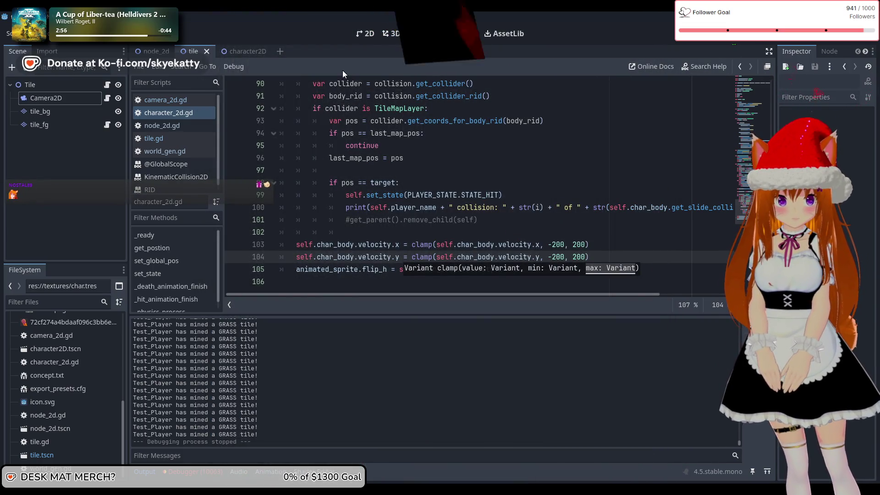
Export the Windows Desktop preset as Twitch Miners.exe, overwriting the existing build
click(35, 33)
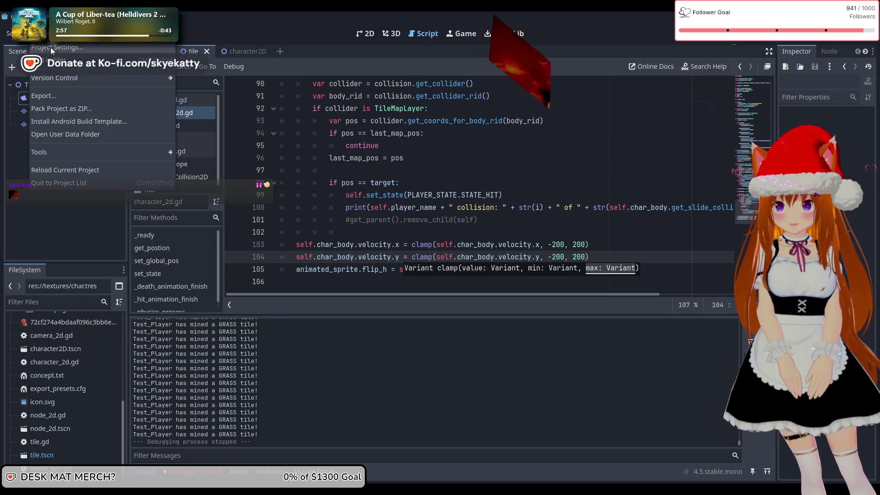
click(58, 93)
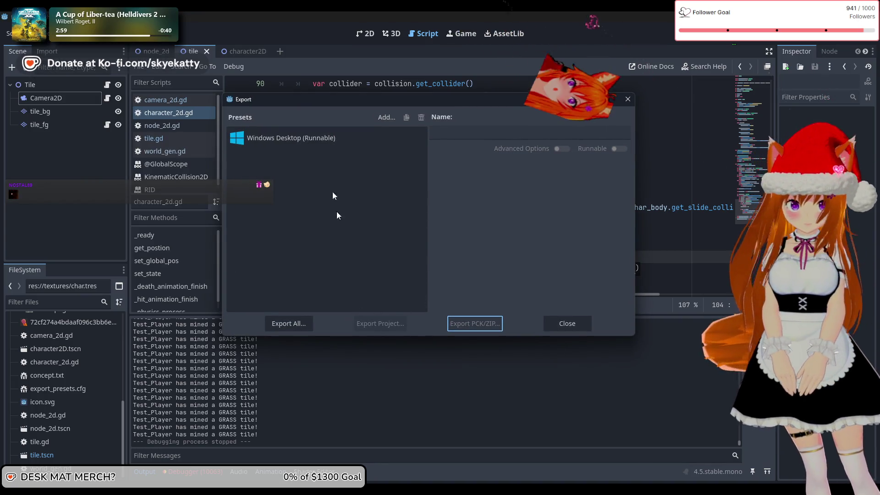
click(386, 325)
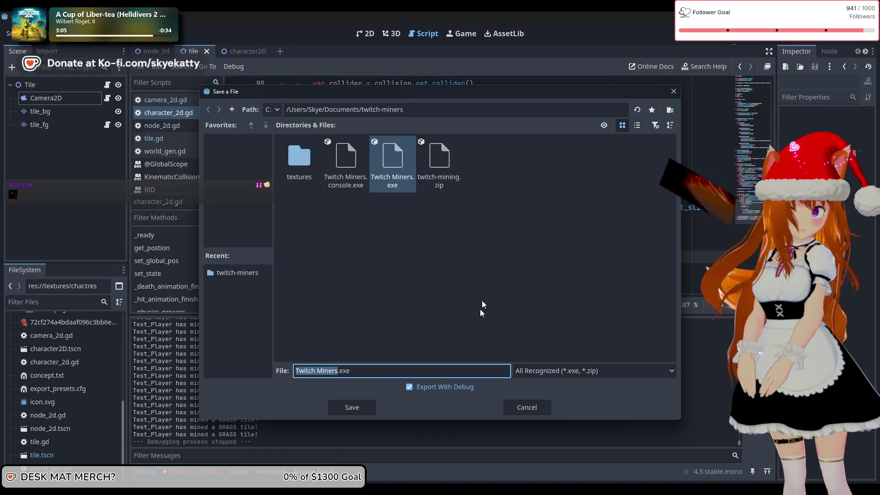
click(352, 407)
click(399, 279)
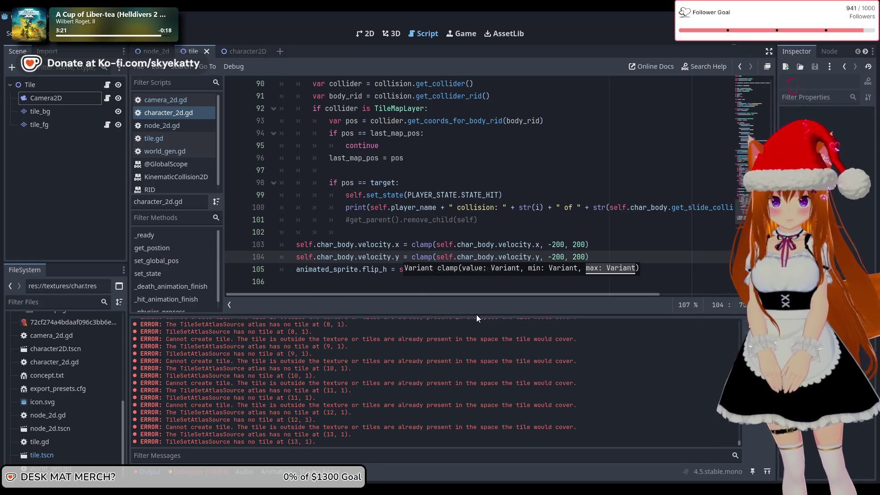
Check the Twitch Miners window, then relaunch the digging game with F5
mouse_move(420, 490)
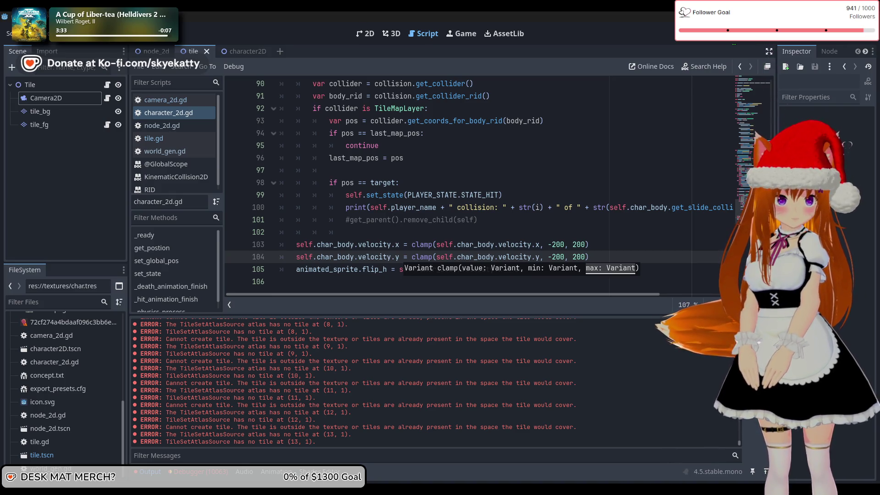
key(F5)
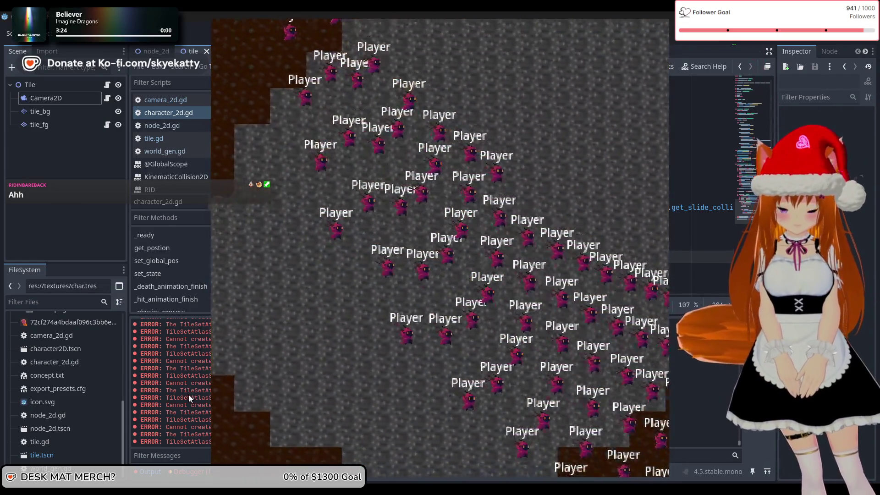
Bring the editor back over the running game and close the Windows Desktop export settings
click(189, 393)
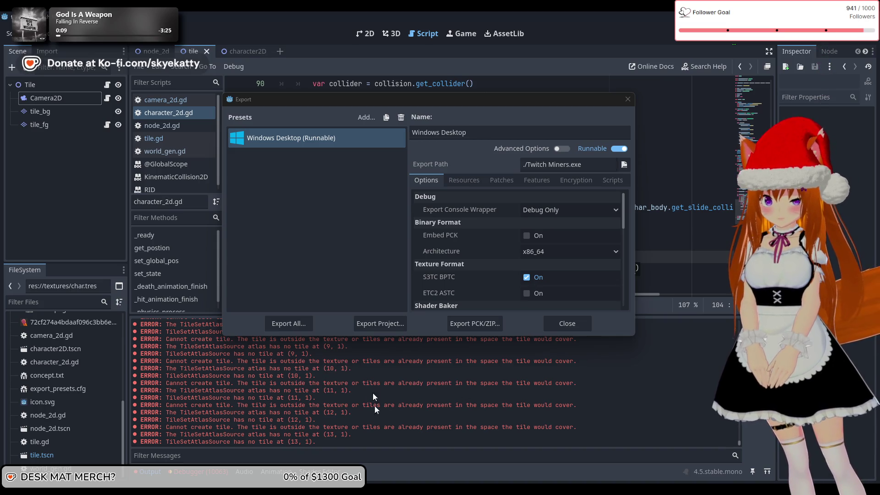
click(569, 322)
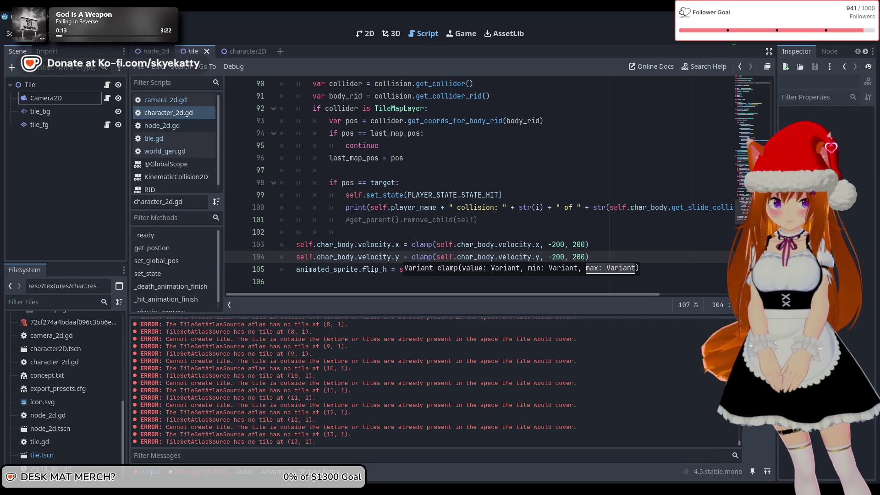
Scroll up through the output log, glance at the stack trace, then clear the Output panel
scroll(577, 329, up, 2)
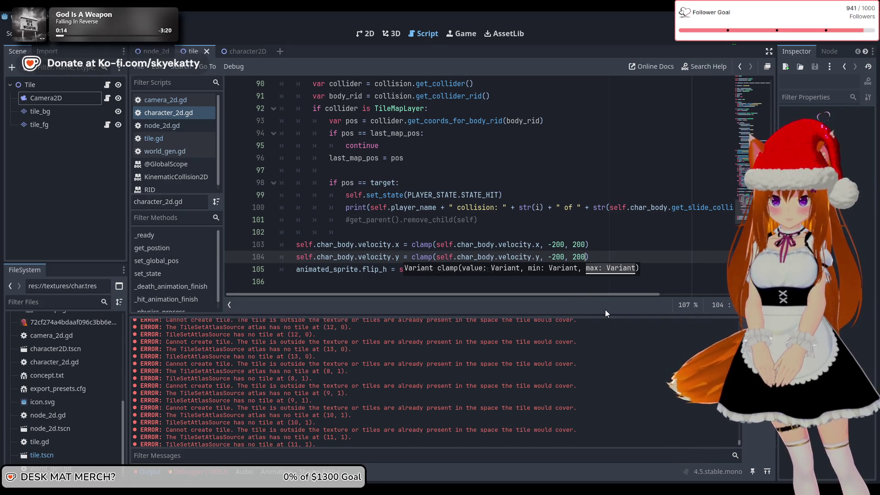
scroll(604, 355, up, 5)
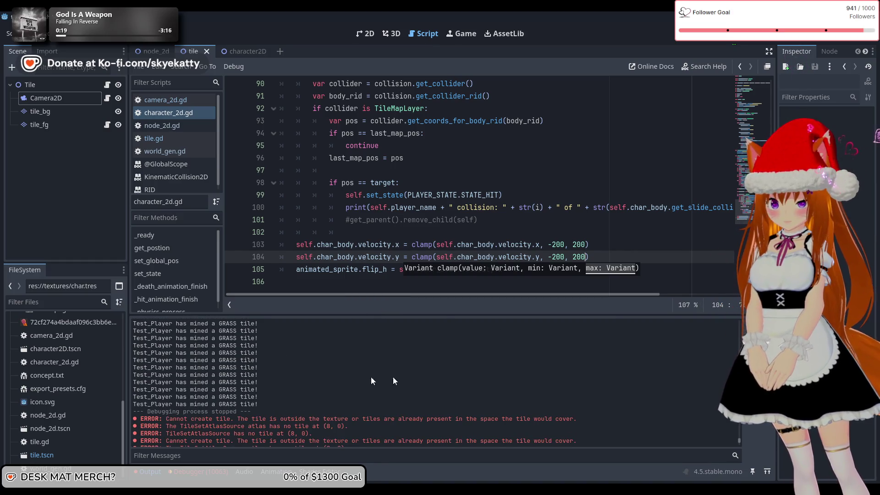
click(213, 473)
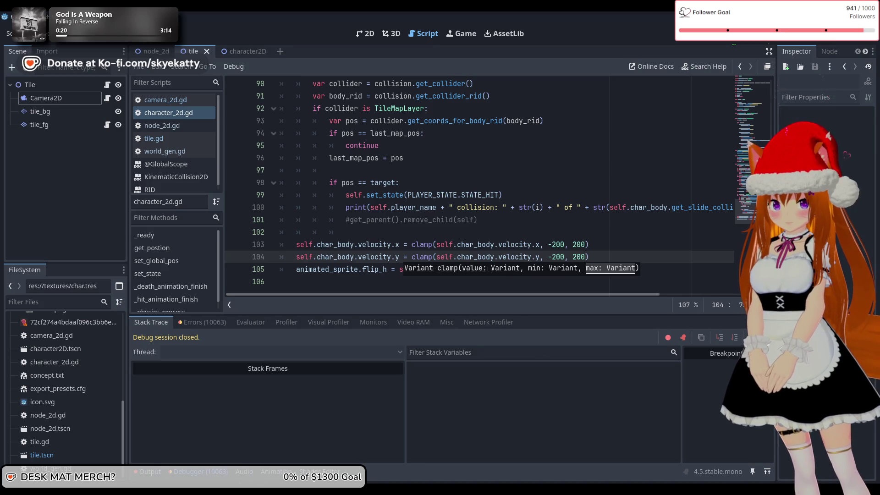
click(151, 472)
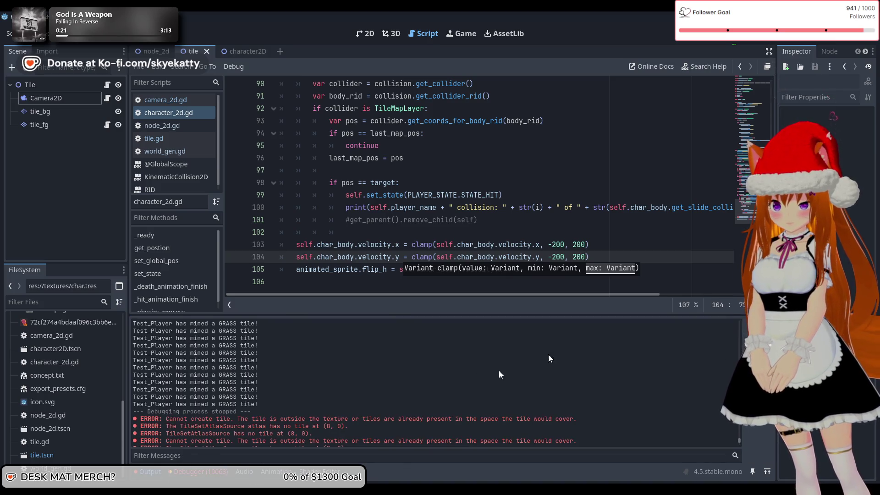
click(748, 325)
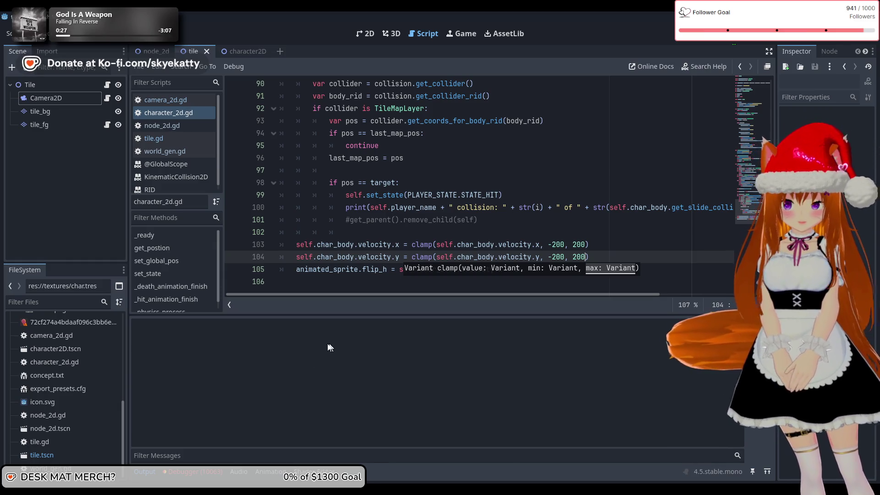
Review the debugger's Errors and Stack Trace tabs, then run the game again with F5
click(196, 471)
click(212, 323)
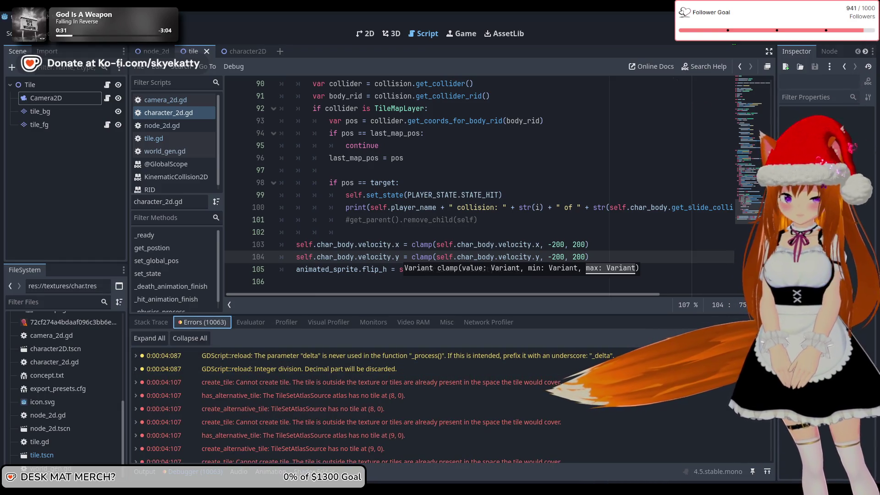
click(154, 322)
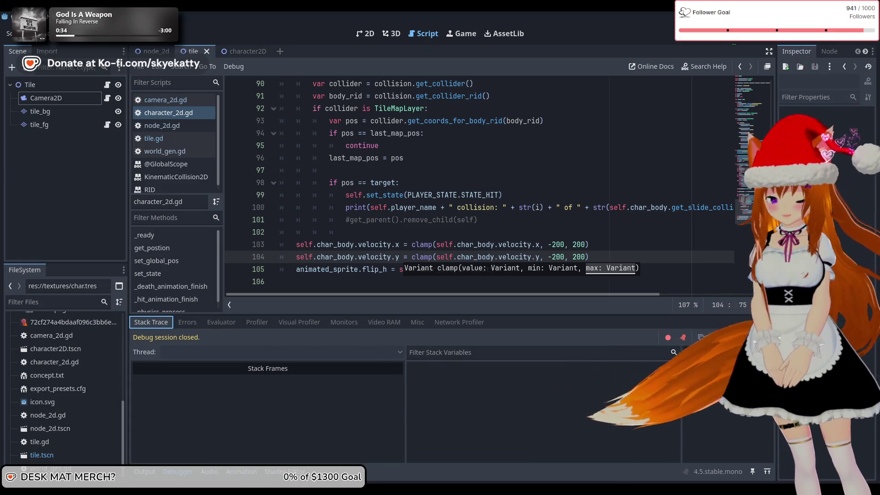
key(F5)
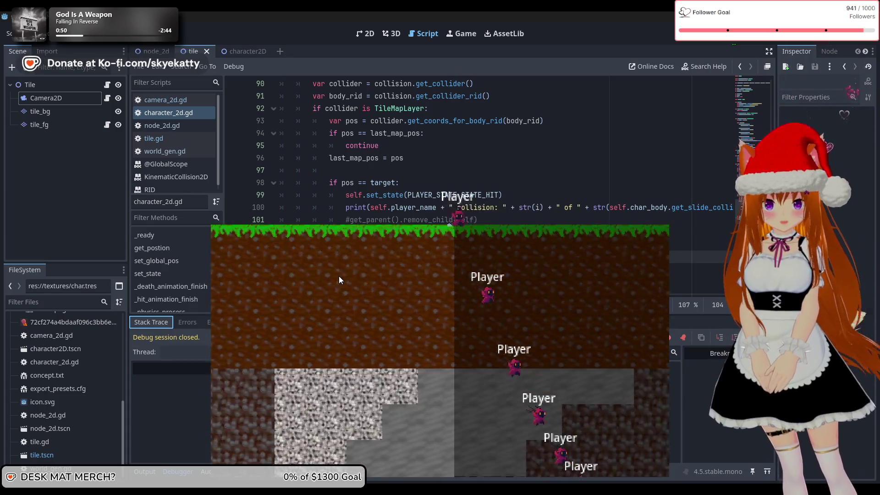
Move the game window up over the script editor to watch the Player tunnel downward
drag(339, 224, 355, 11)
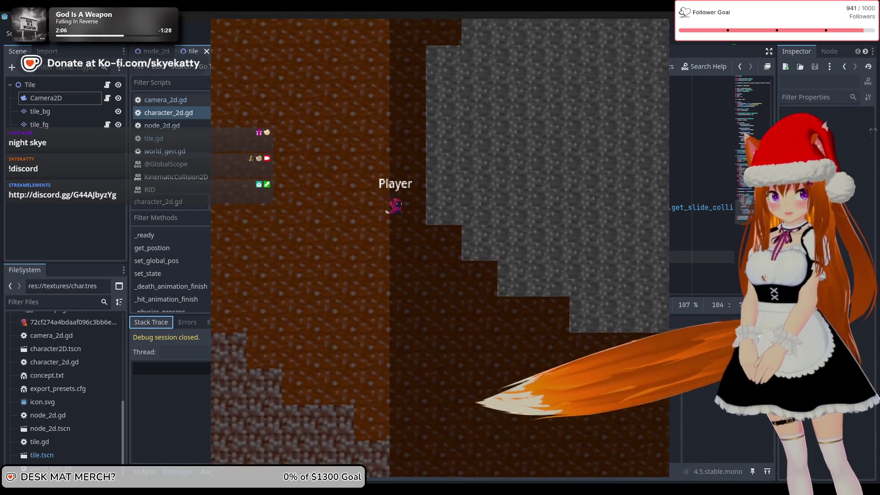
Fly the Player up above the grass surface and steer it to the left
key(w)
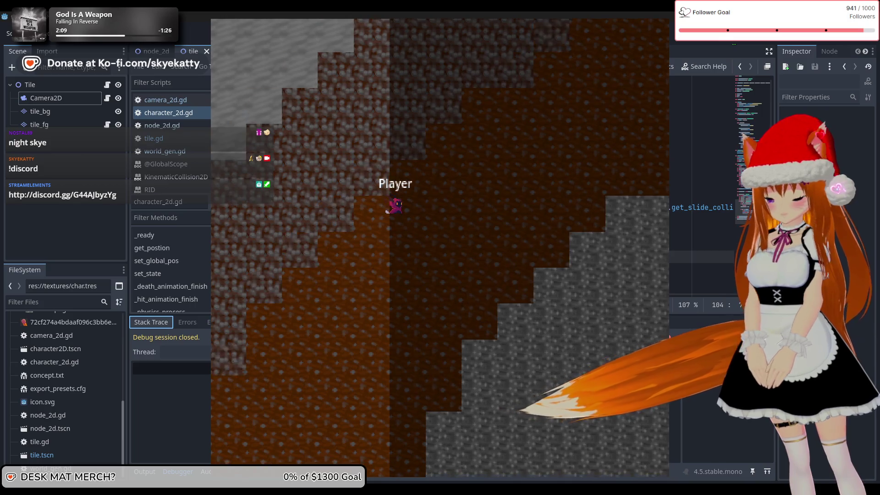
key(w)
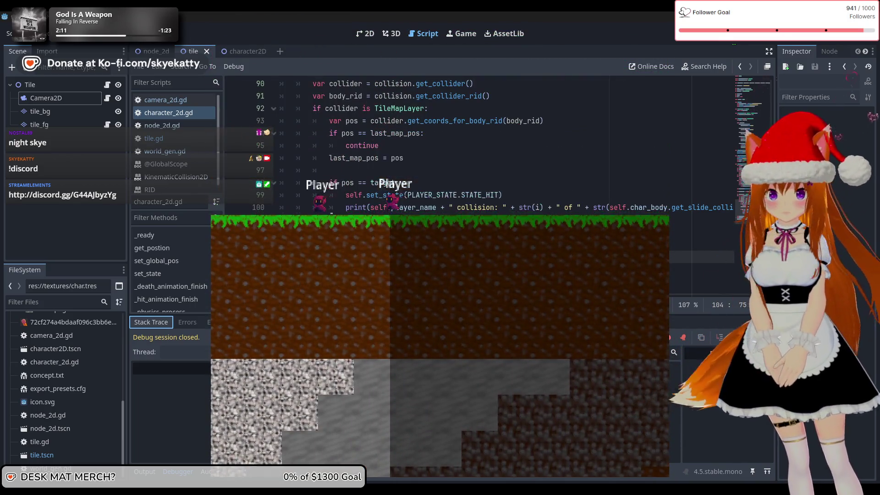
key(a)
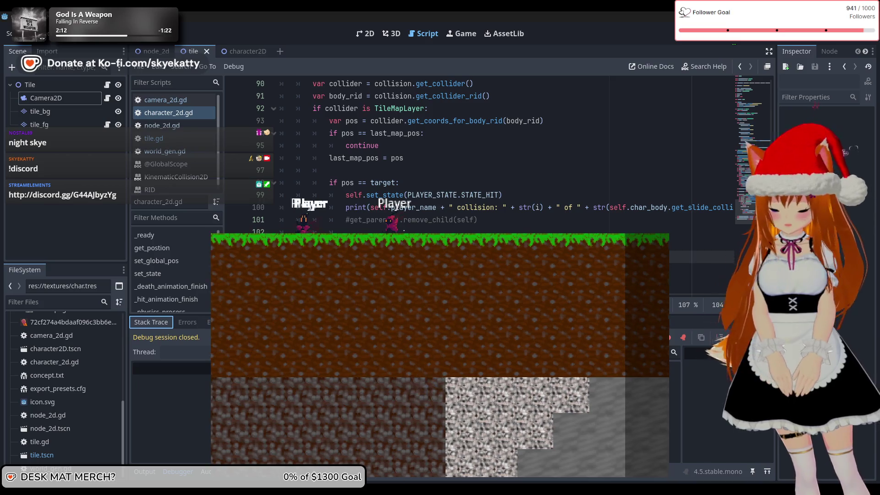
Dig diagonally down-right, then straight down through the dirt and stone layers
key(d)
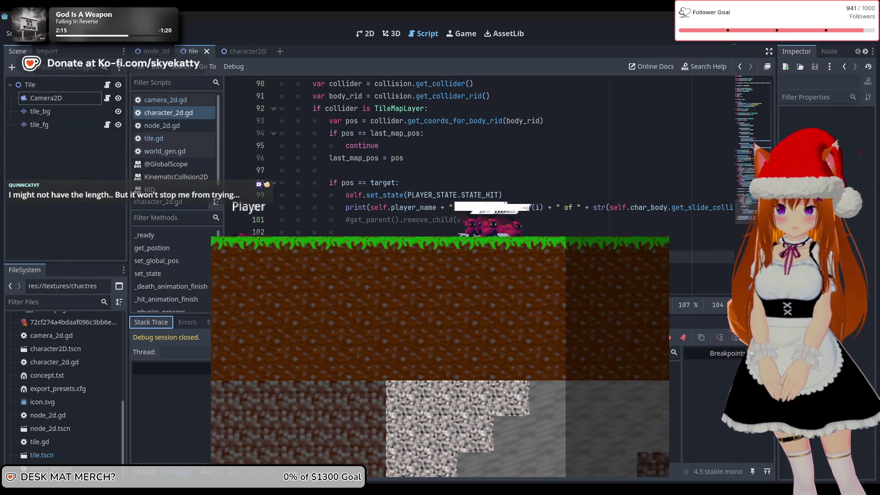
key(s)
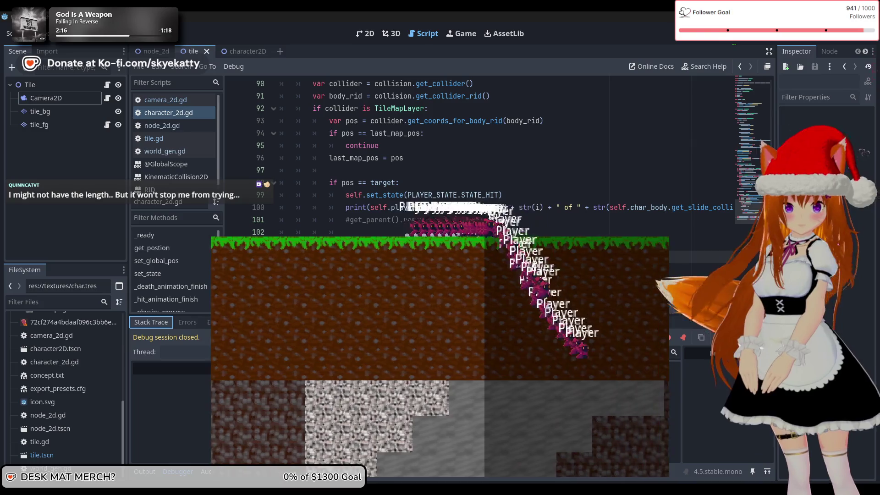
key(s)
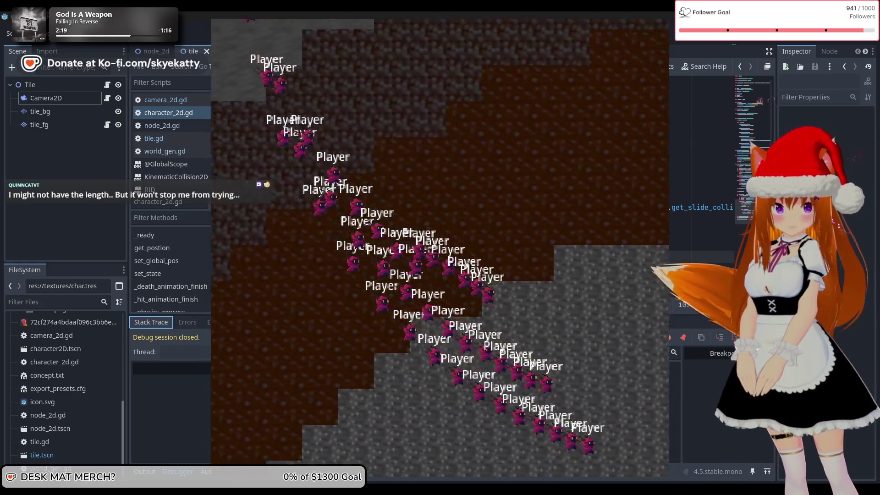
key(s)
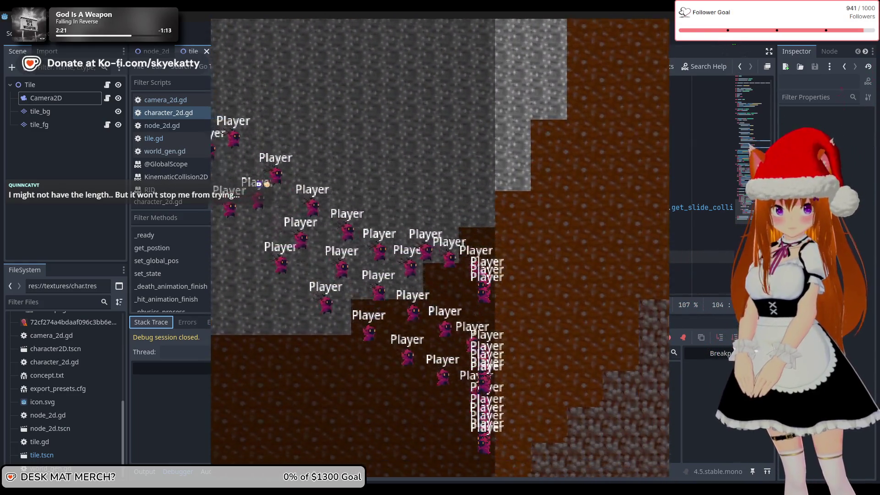
key(s)
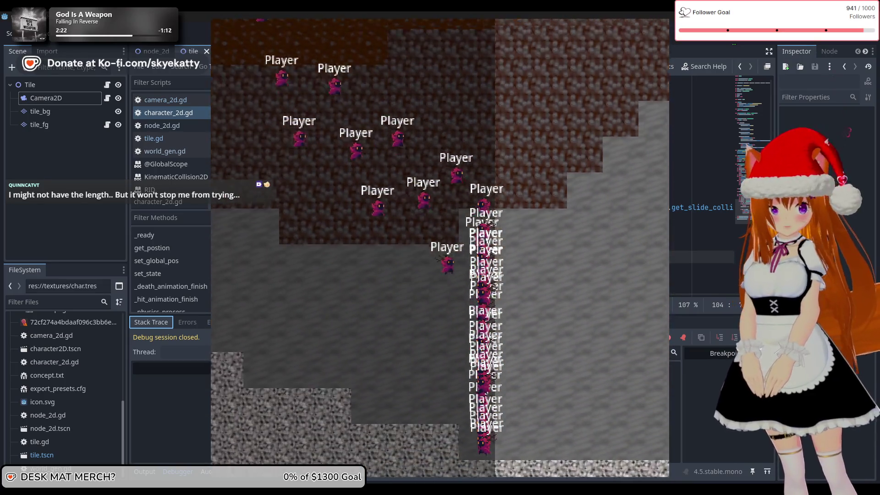
key(s)
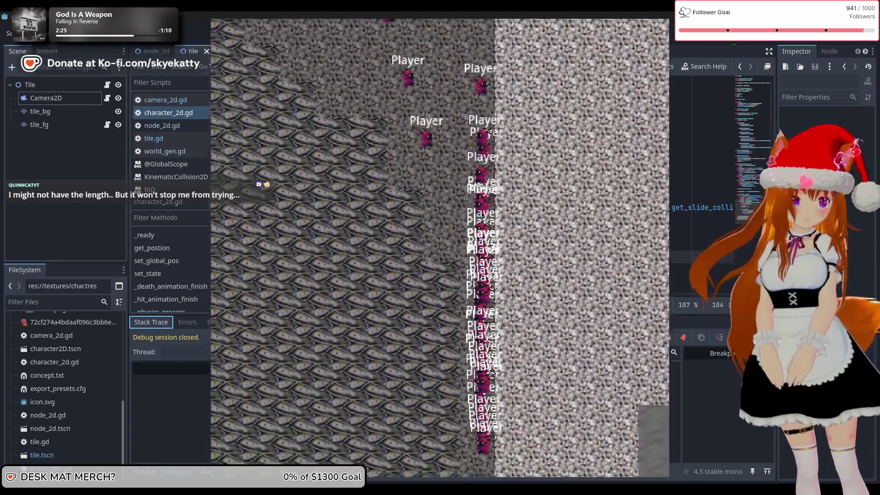
key(s)
key(s)
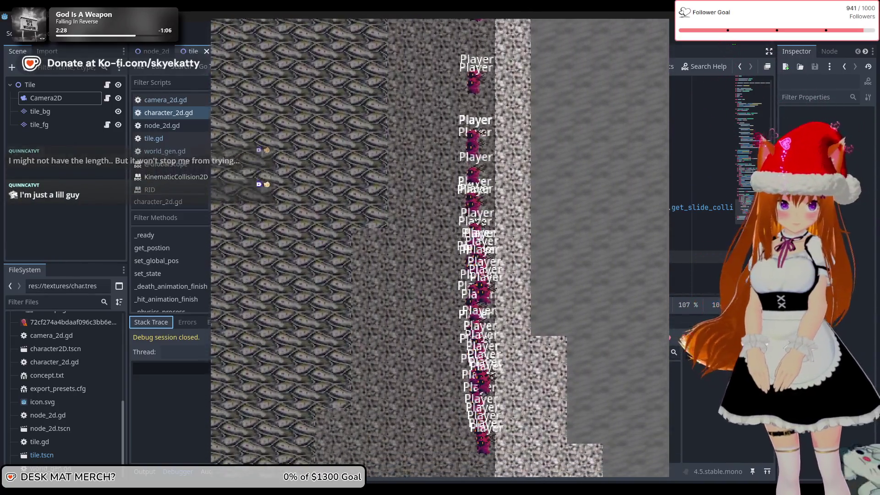
Dig left into the lower pit, along the floor, then straight down through the next layer
key(a)
key(s)
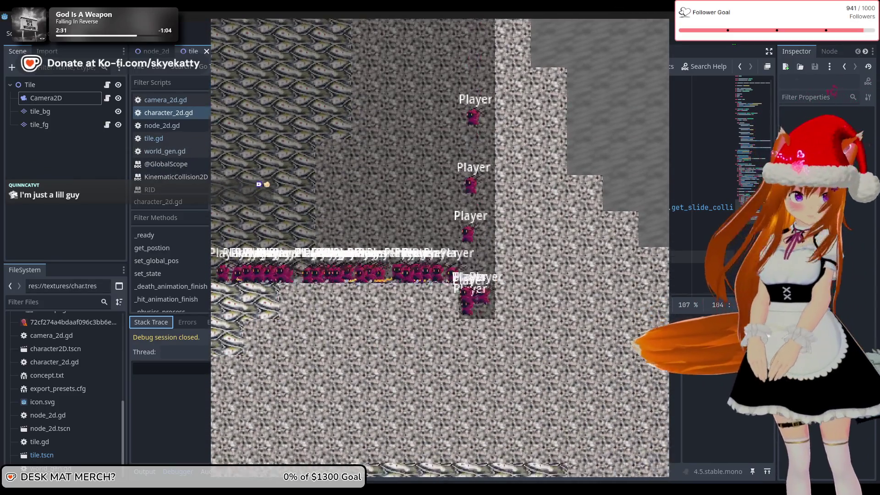
key(s)
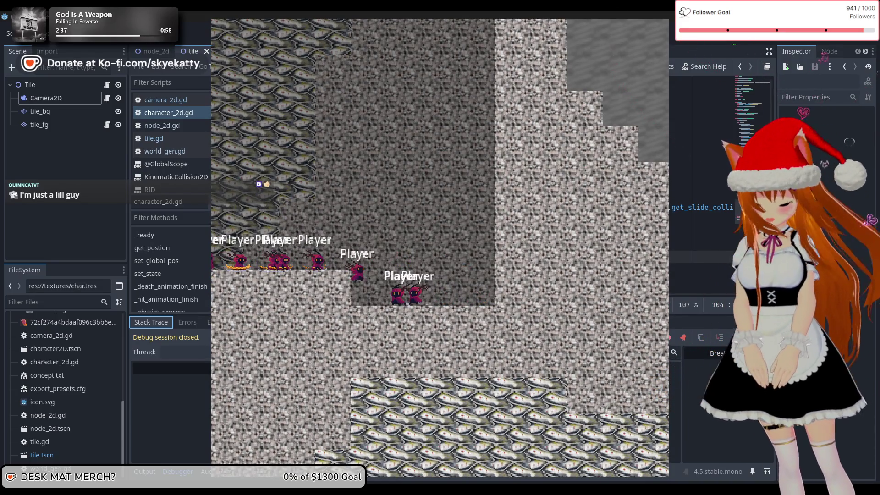
key(d)
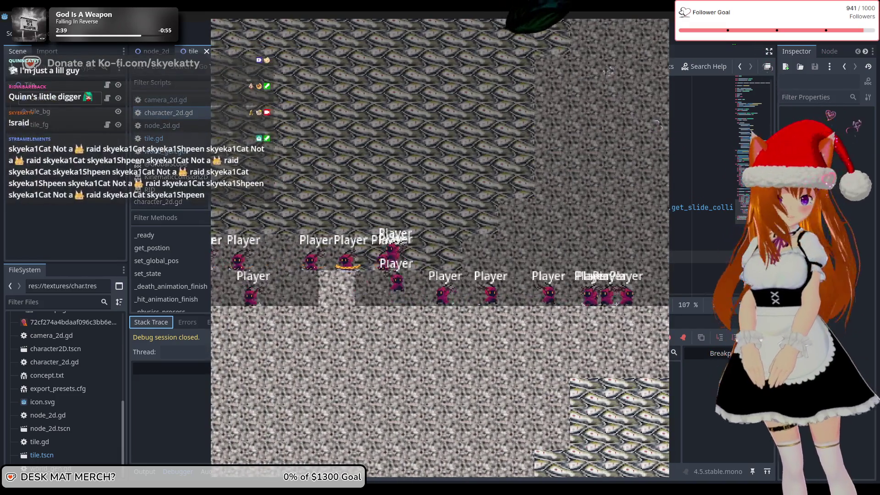
key(a)
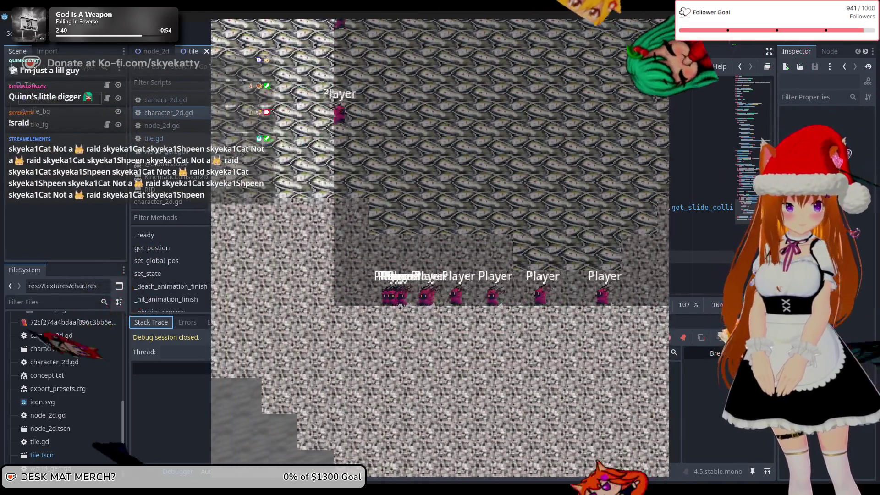
key(s)
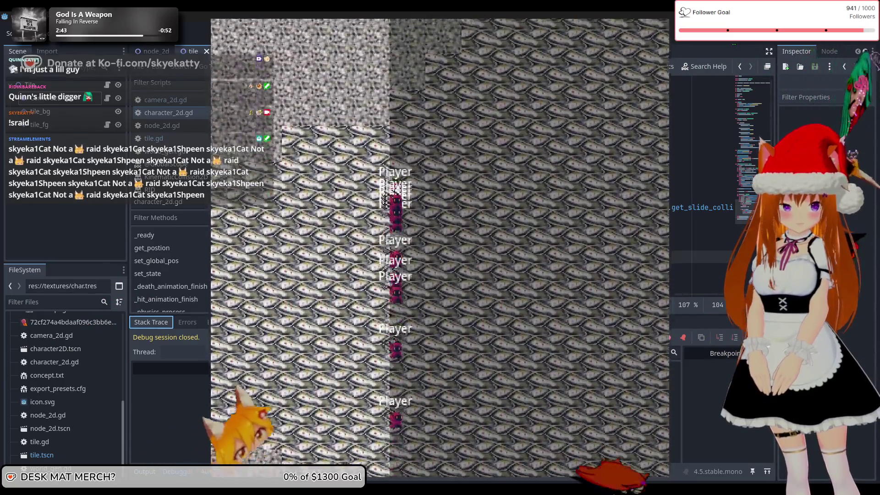